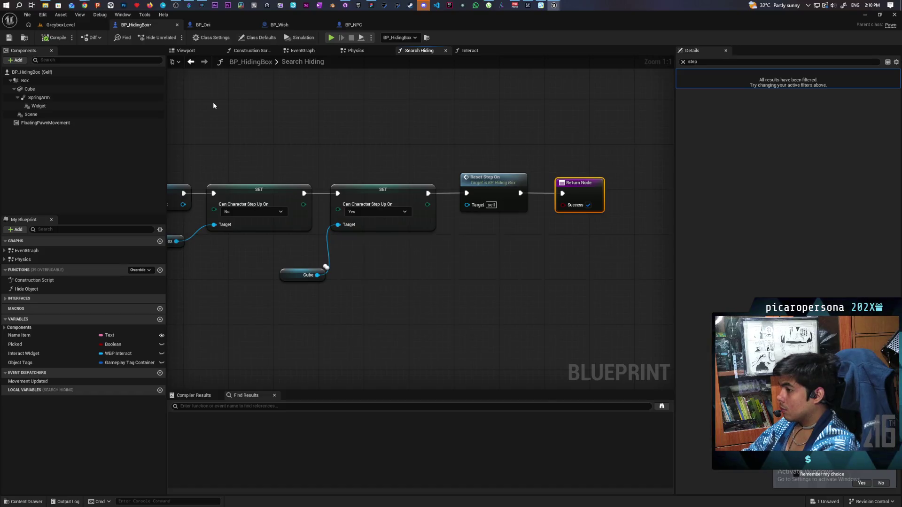
Pan the Search Hiding graph to the SET and Box nodes, deselect, and switch to GreyboxLevel
left_click_drag(213, 102, 275, 100)
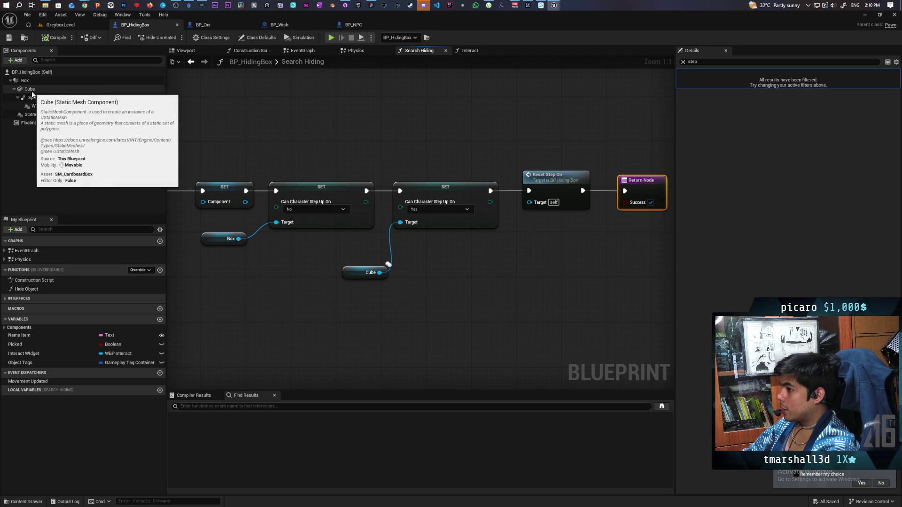
left_click(683, 62)
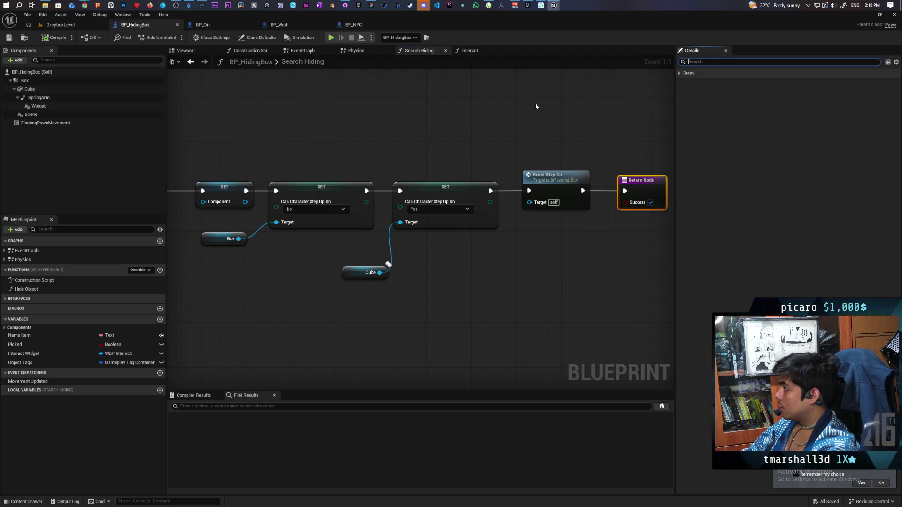
left_click(534, 103)
left_click(59, 24)
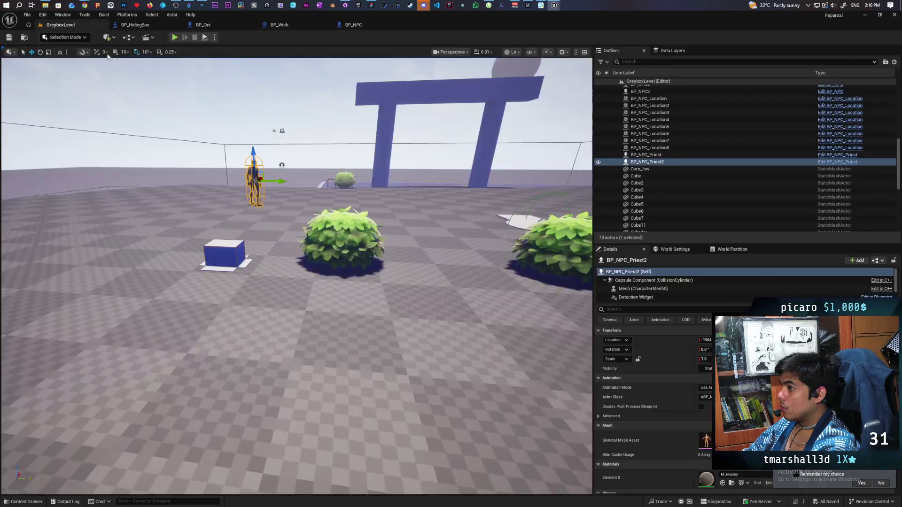
Start a play session and walk the purple character to the blue box, pressing F there
left_click(174, 38)
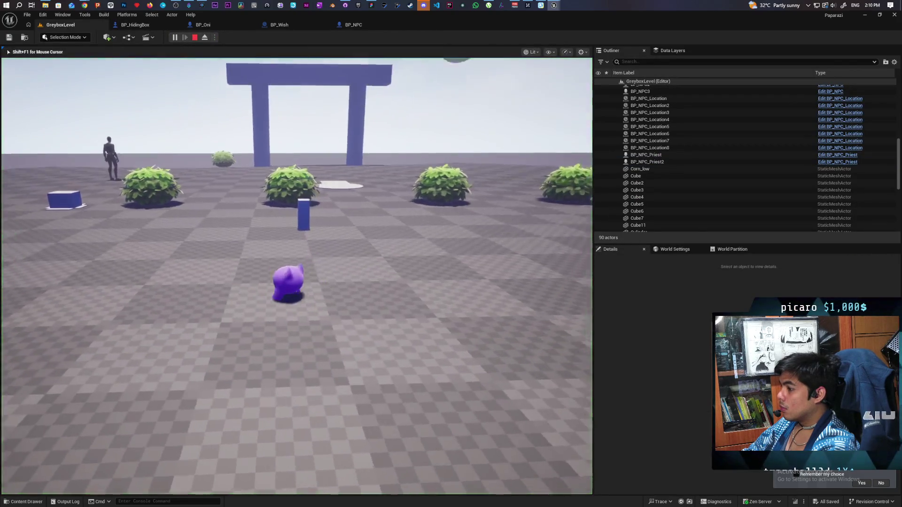
key("w")
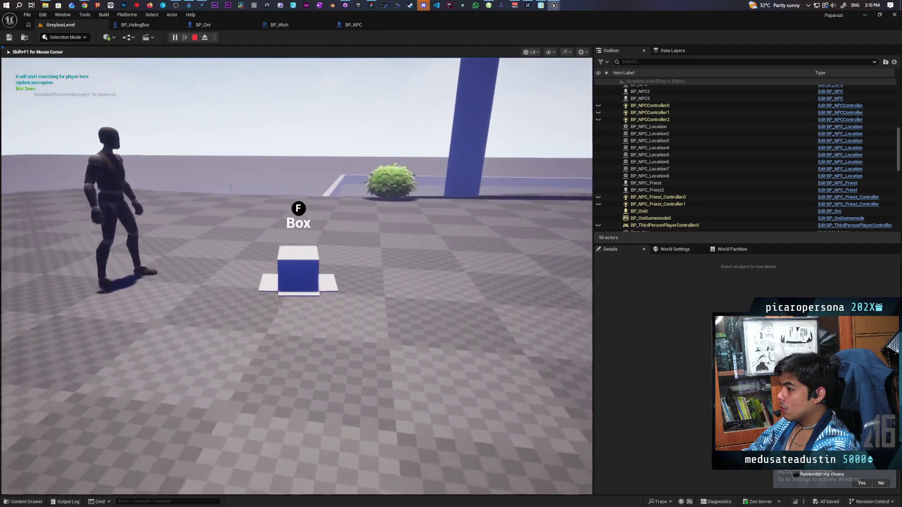
key("f")
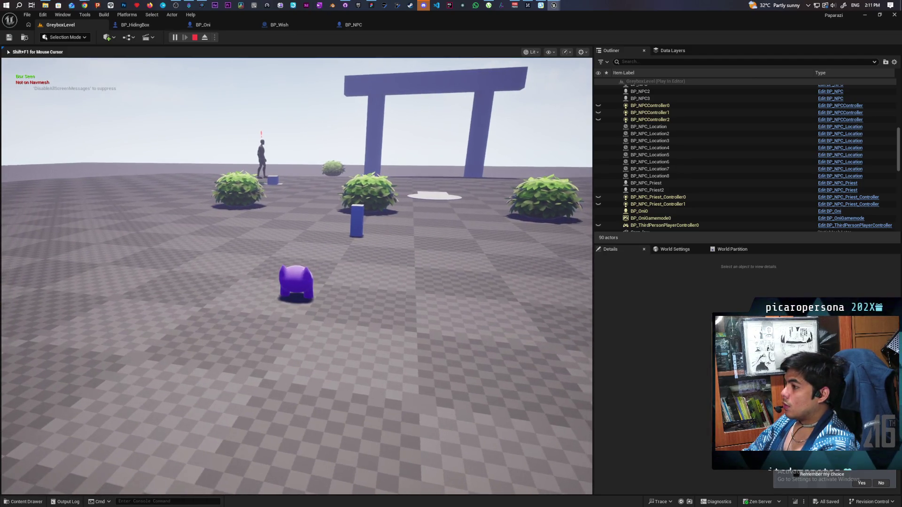
Show the navmesh overlay with P, walk toward the bushes, stop with Esc, and return to BP_HidingBox
key("p")
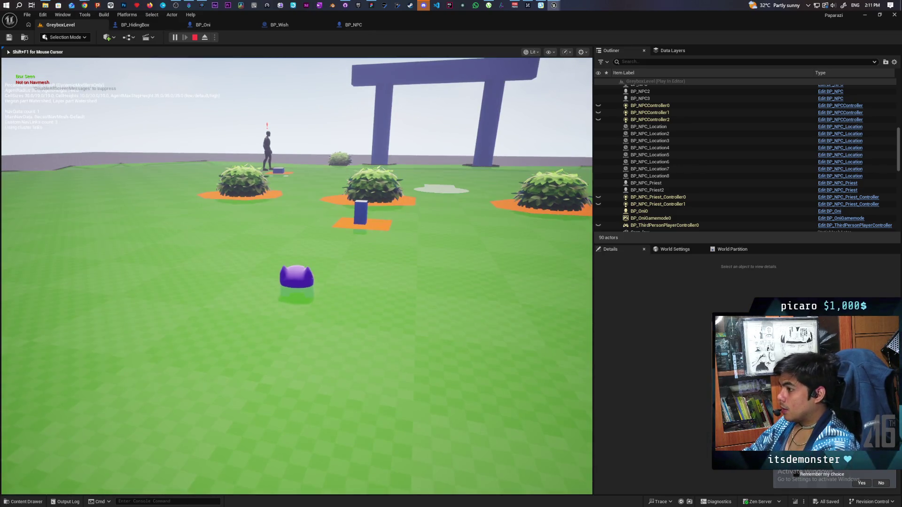
key("w")
key("w")
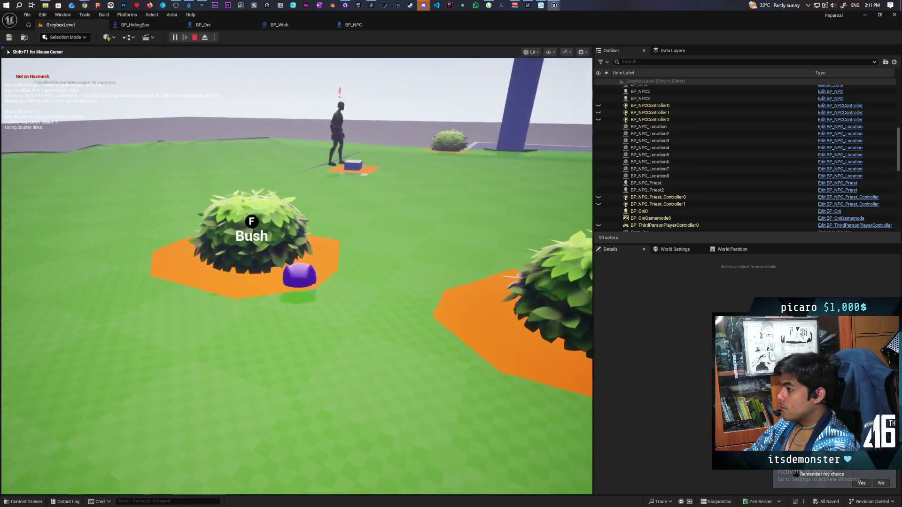
mouse_move(297, 276)
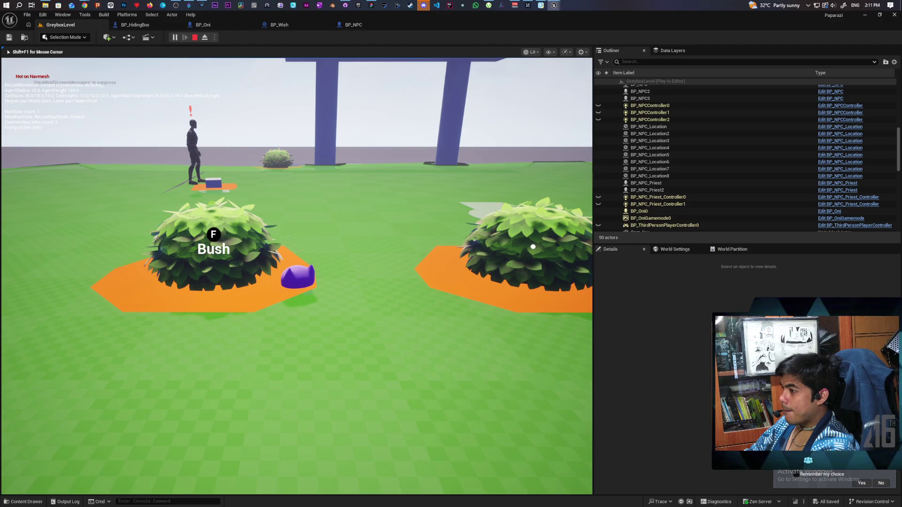
key("Escape")
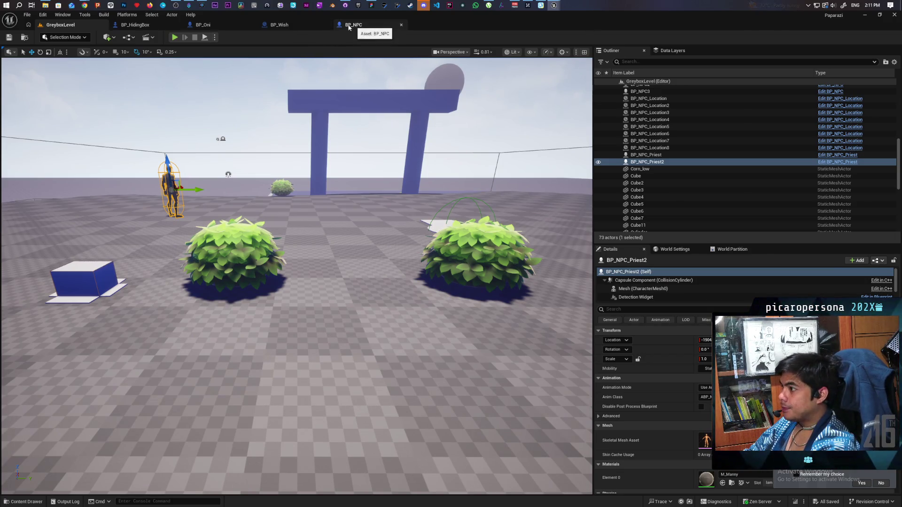
left_click(163, 27)
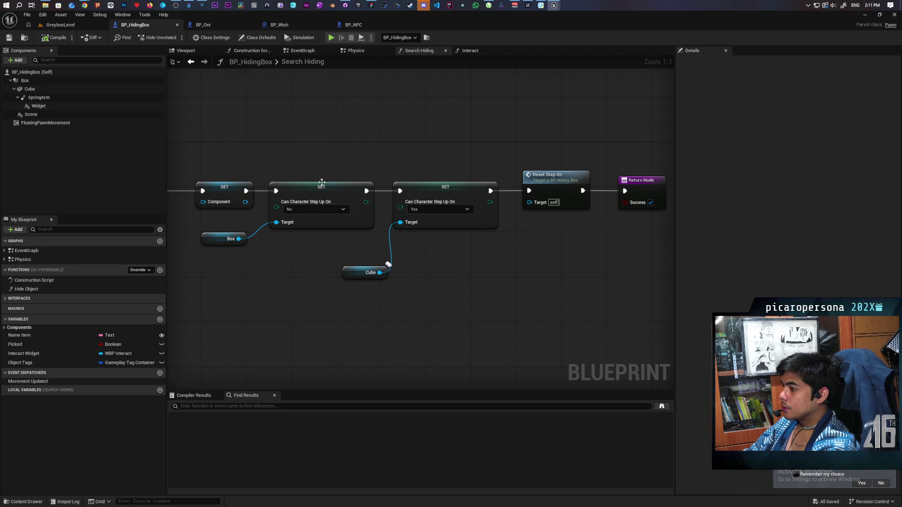
Disconnect the second SET node and set Box's Can Character Step Up On to No
left_click(276, 191, "alt")
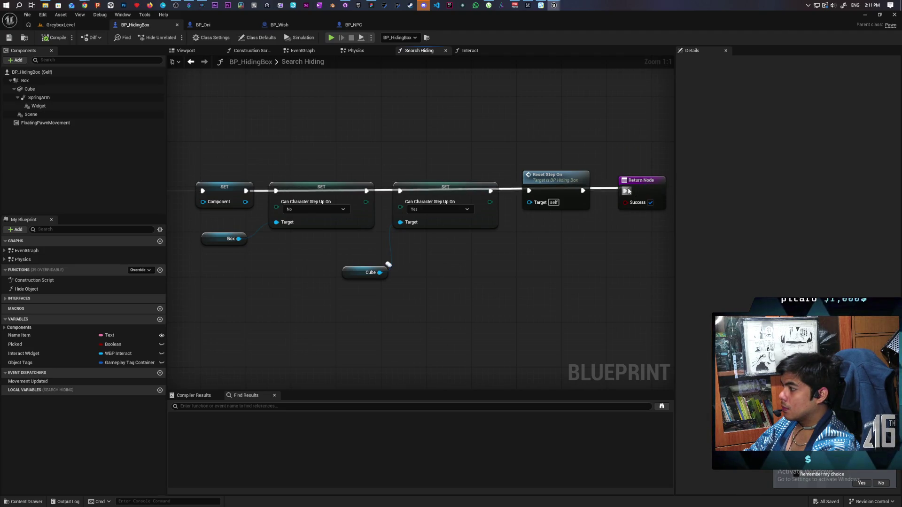
left_click(25, 80)
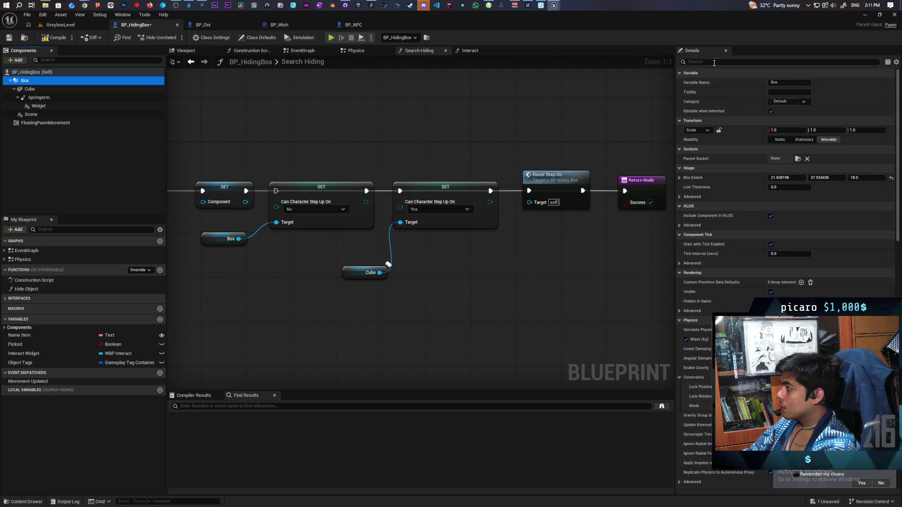
type("step")
left_click(790, 83)
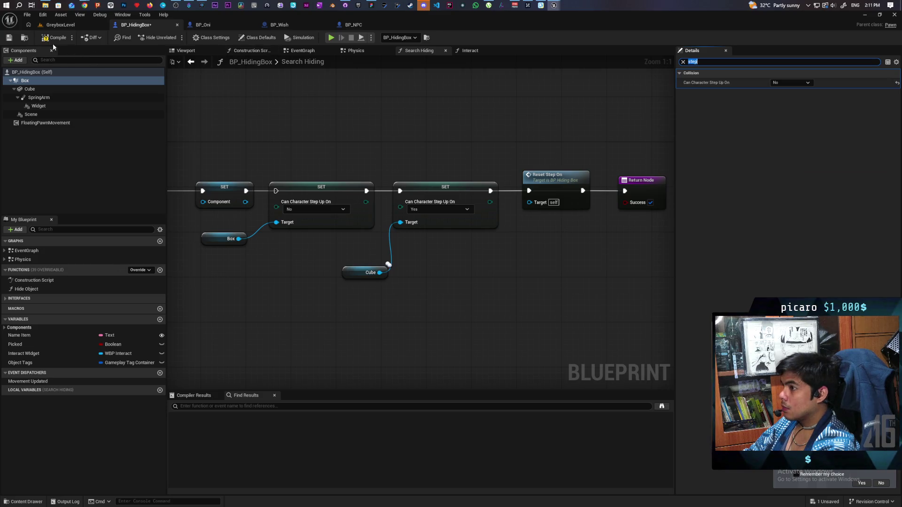
left_click(73, 24)
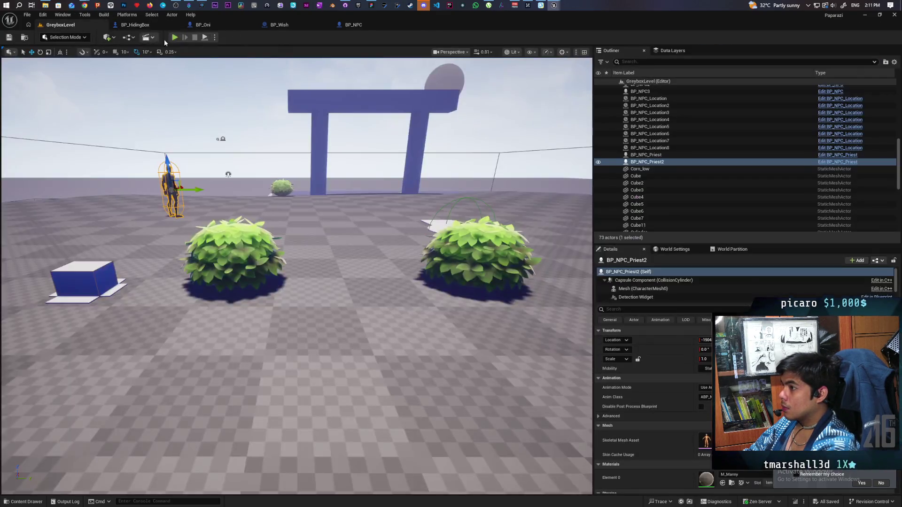
Play again, hide the character in the blue box with F, head toward the bushes, then stop
left_click(174, 38)
key("w")
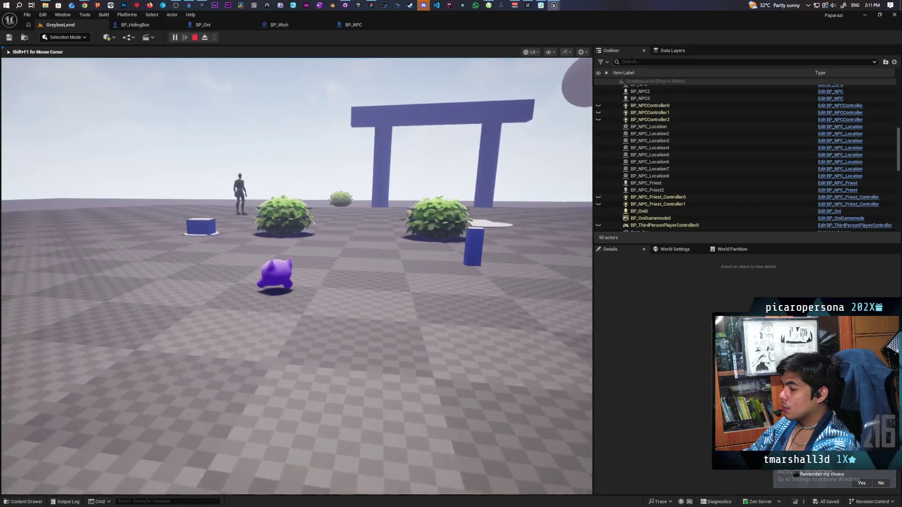
key("f")
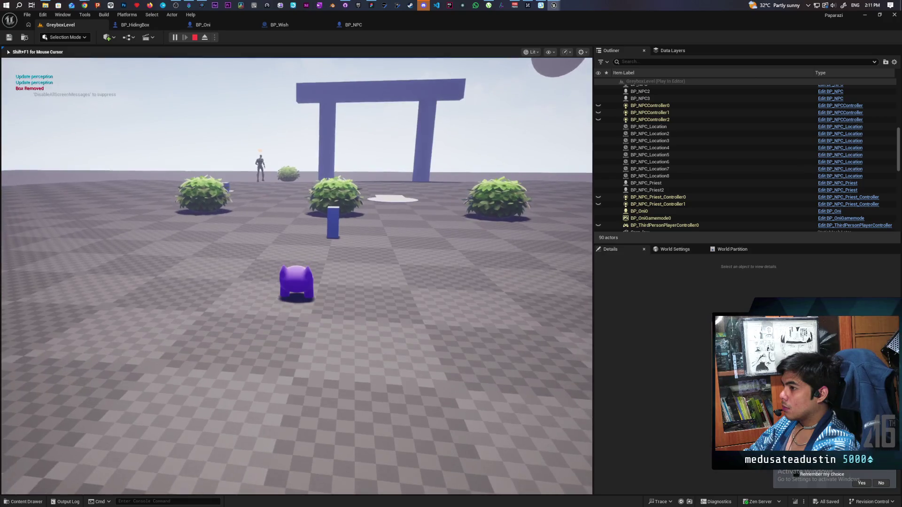
key("w")
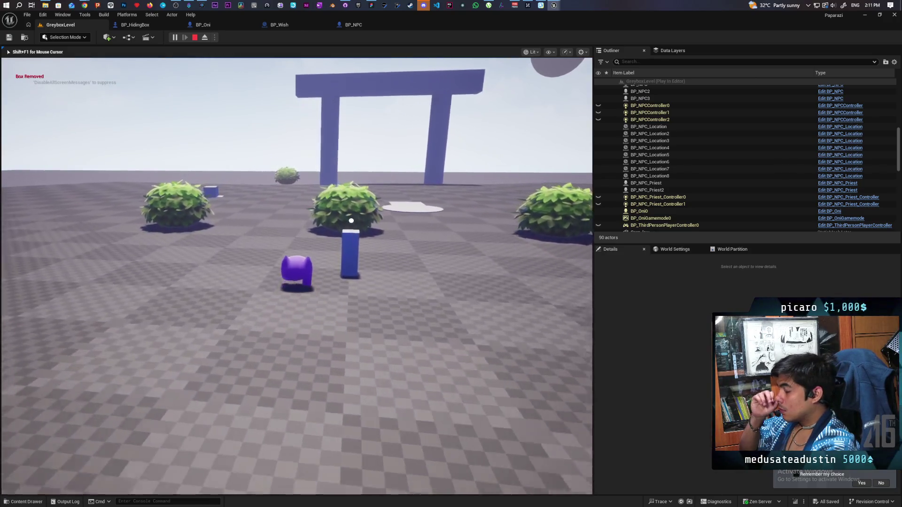
key("Escape")
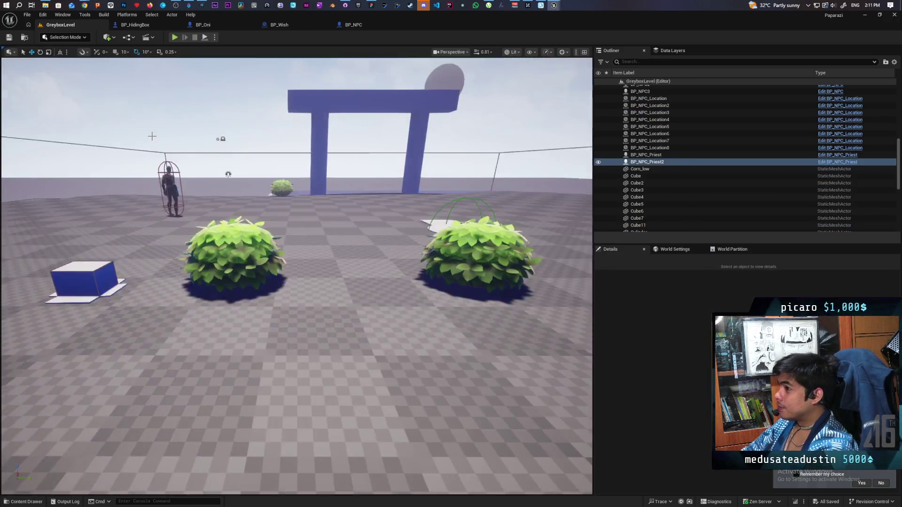
Bring the BP_NPC_Priest_Controller window forward and zoom in on the AI MoveTo node
mouse_move(500, 22)
left_mouse_down()
mouse_move(518, 55)
mouse_move(526, 29)
mouse_move(495, 27)
left_mouse_up()
double_click(584, 29)
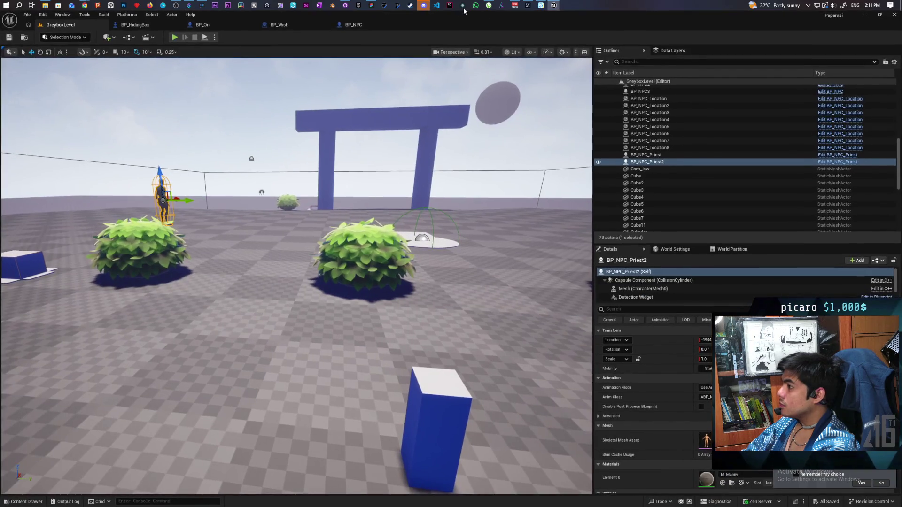
mouse_move(556, 5)
left_click(585, 37)
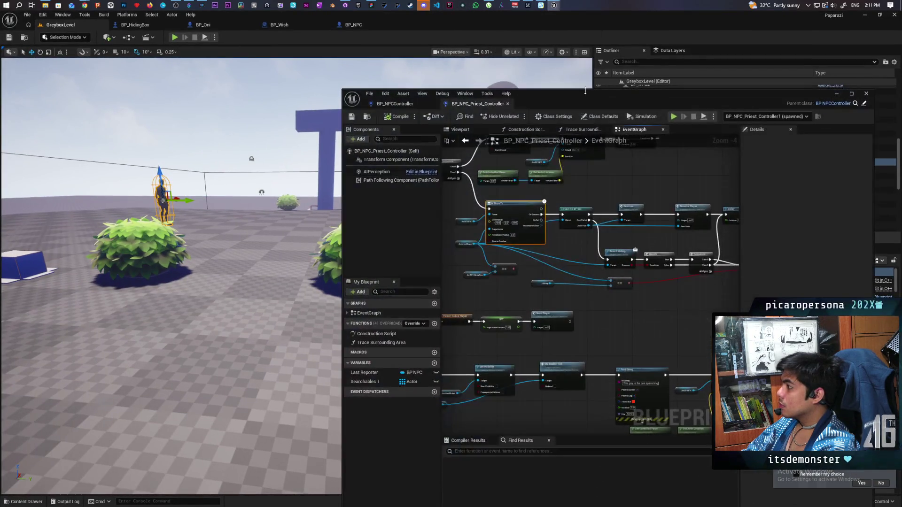
scroll(570, 225, "up", 3)
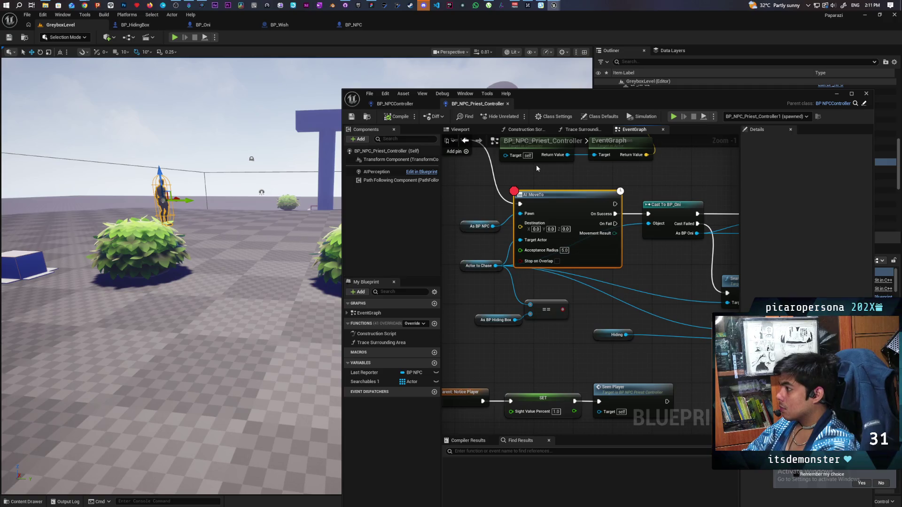
Play, hide in the blue box with F, and resume past the AI MoveTo breakpoint four times
left_click(174, 38)
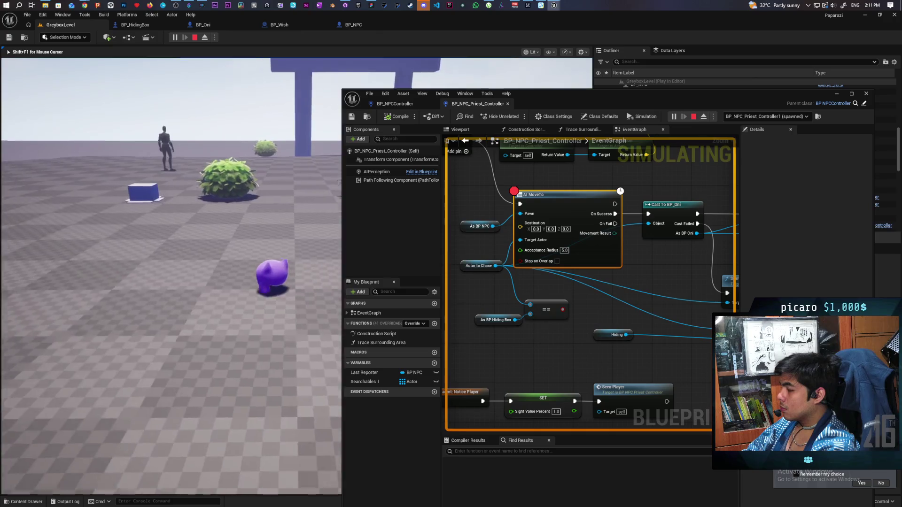
key("w")
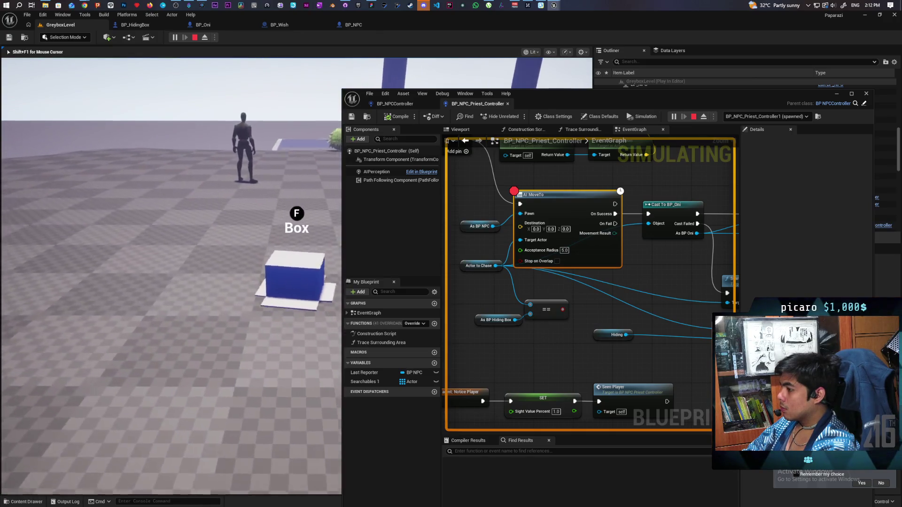
key("f")
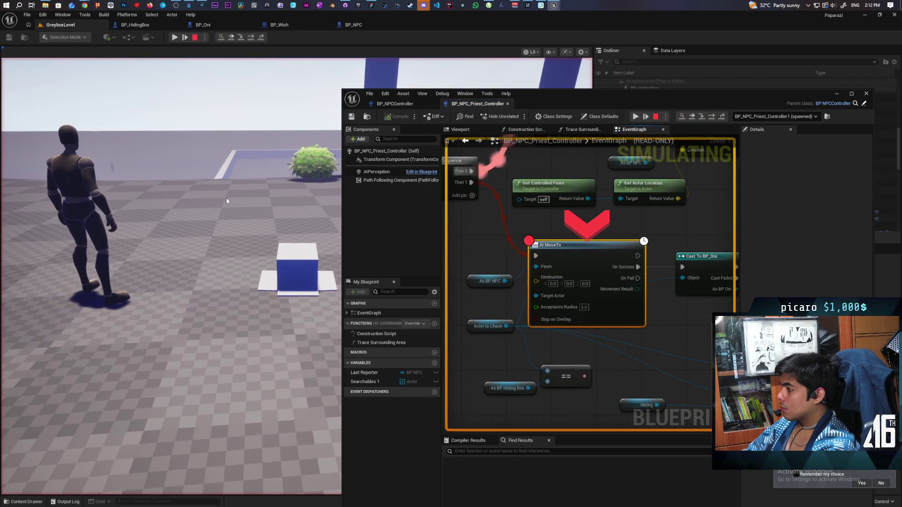
left_click(692, 117)
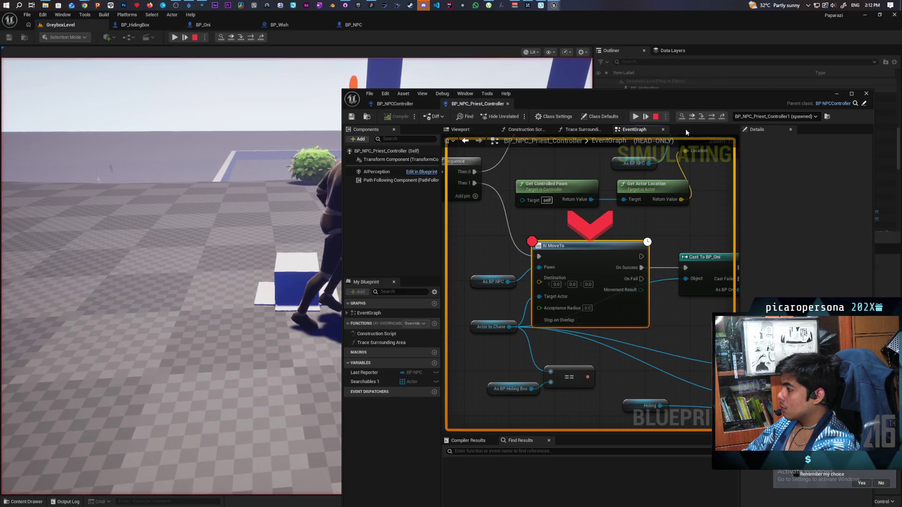
left_click(693, 117)
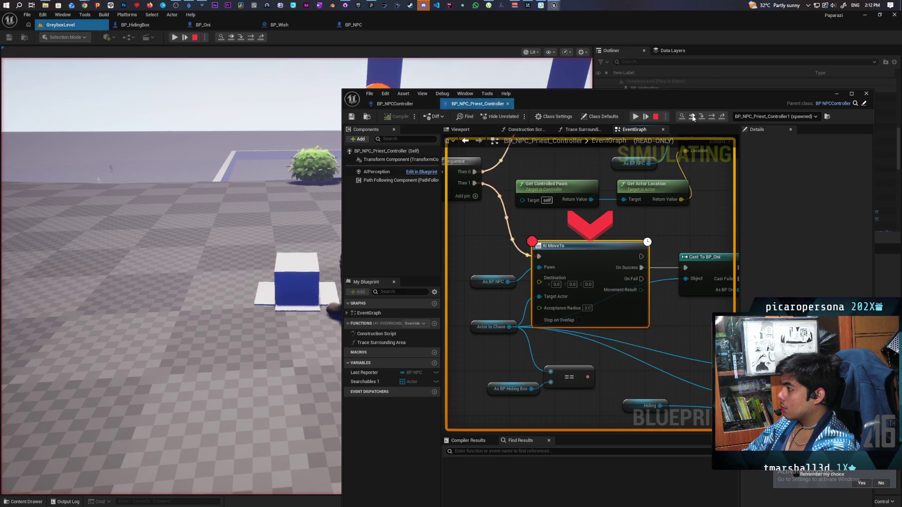
left_click(693, 117)
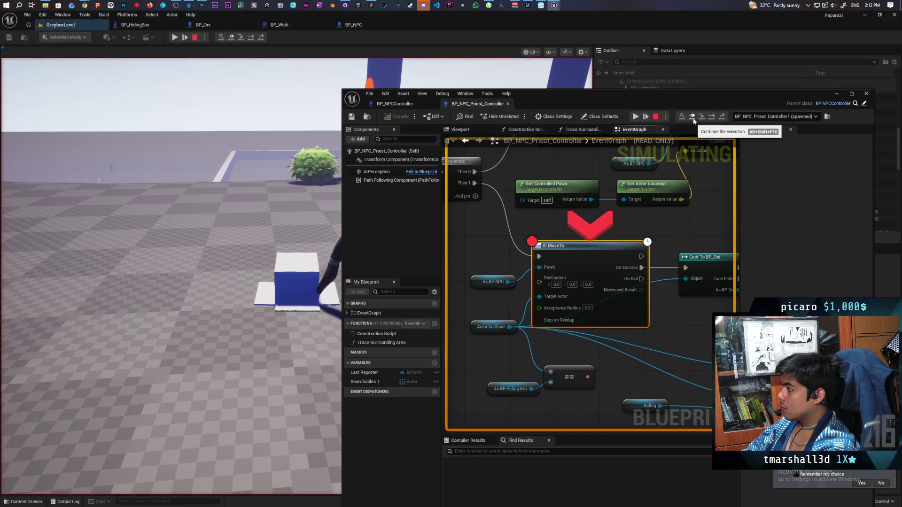
left_click(693, 118)
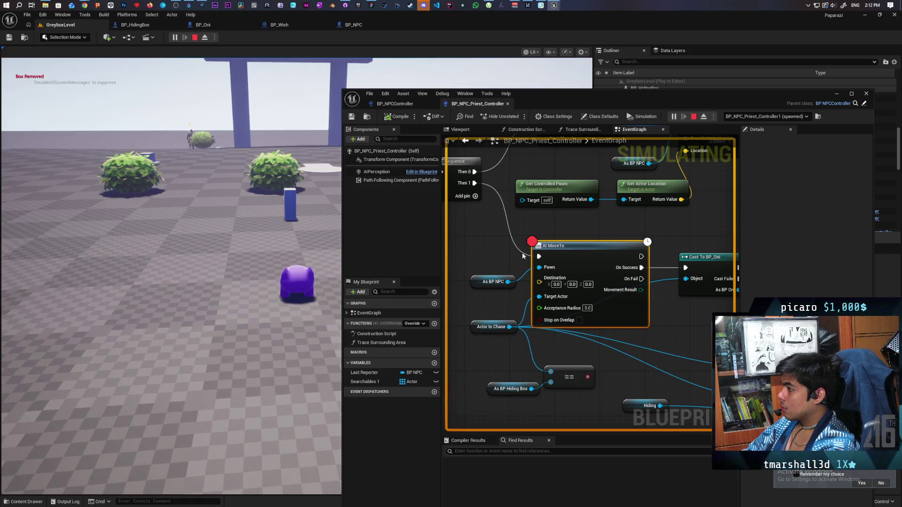
Switch to BP_NPCController's Perception graph and stop the running play test
scroll(519, 252, "down", 12)
scroll(523, 238, "up", 4)
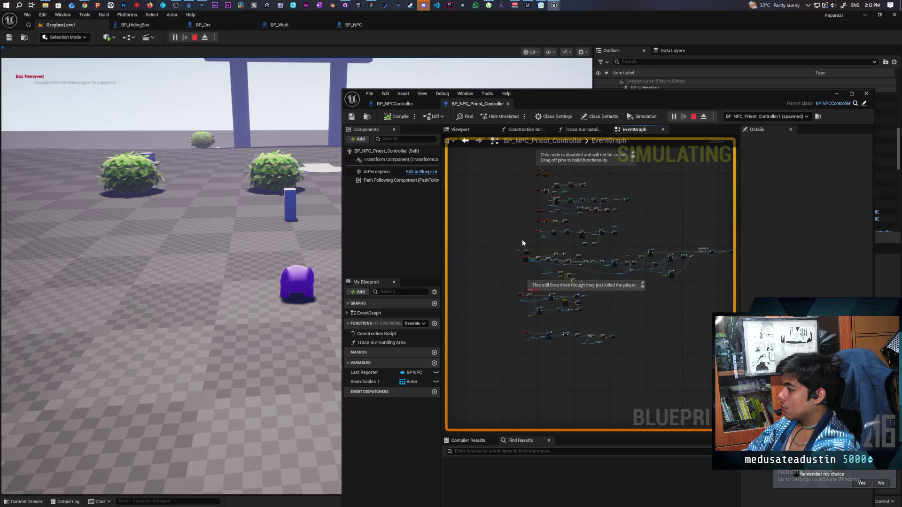
scroll(565, 209, "up", 2)
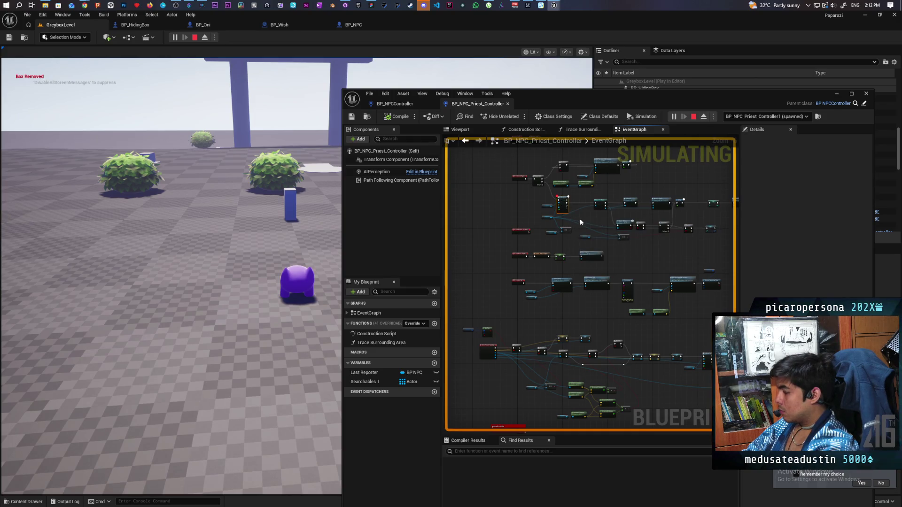
left_click(395, 103)
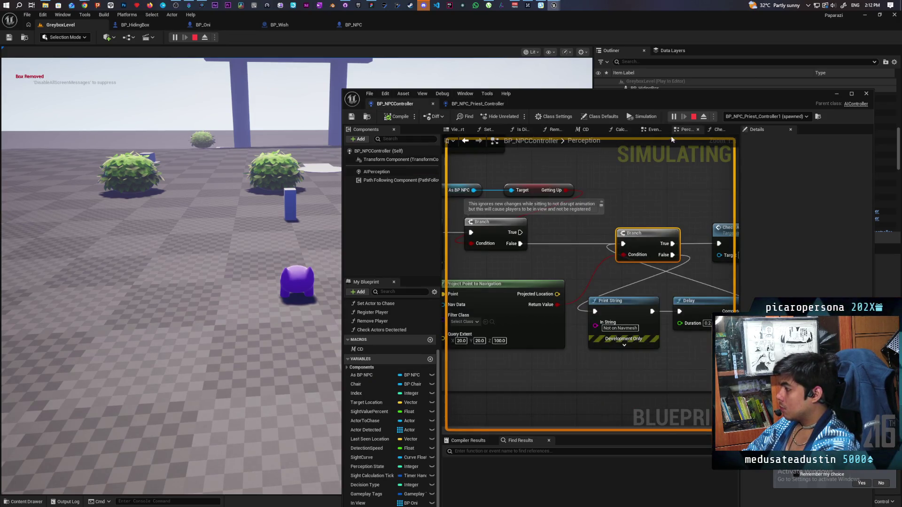
left_click(693, 117)
Zoom out over the Perception graph, then start a fresh play test of GreyboxLevel
scroll(622, 204, "down", 10)
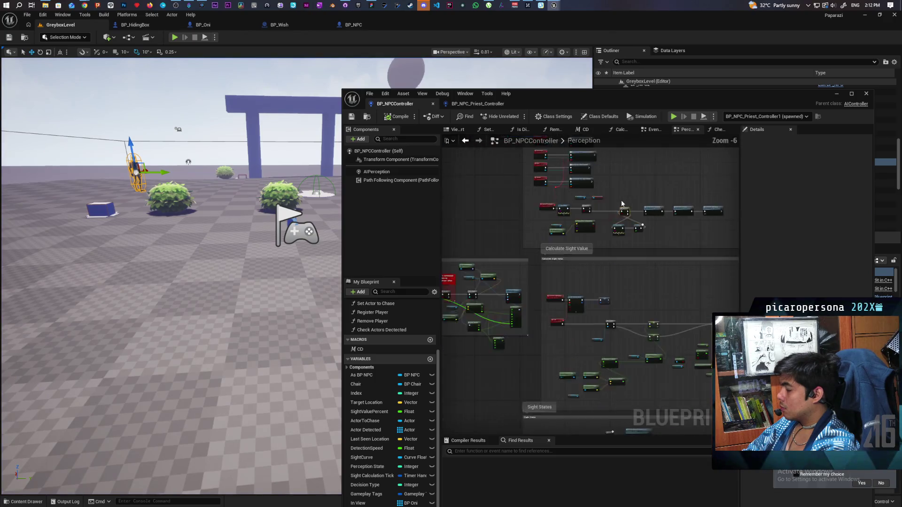
scroll(582, 236, "up", 4)
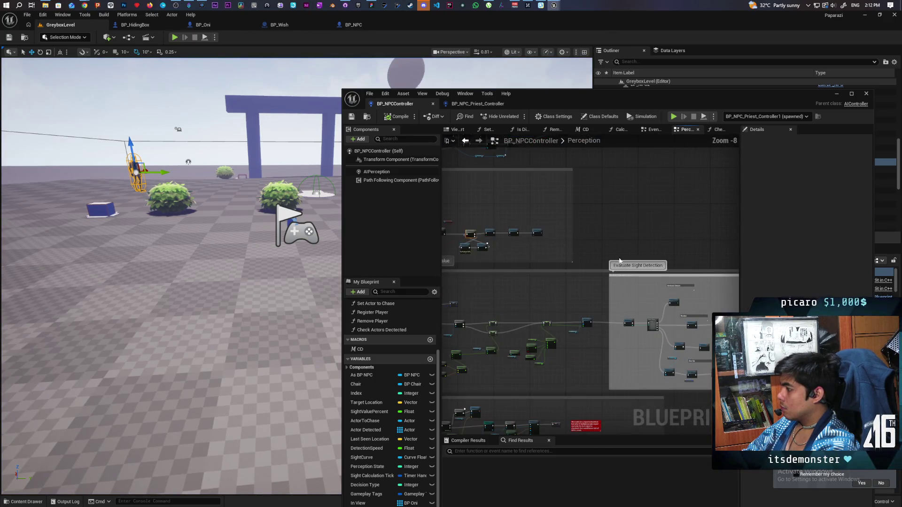
scroll(619, 261, "up", 2)
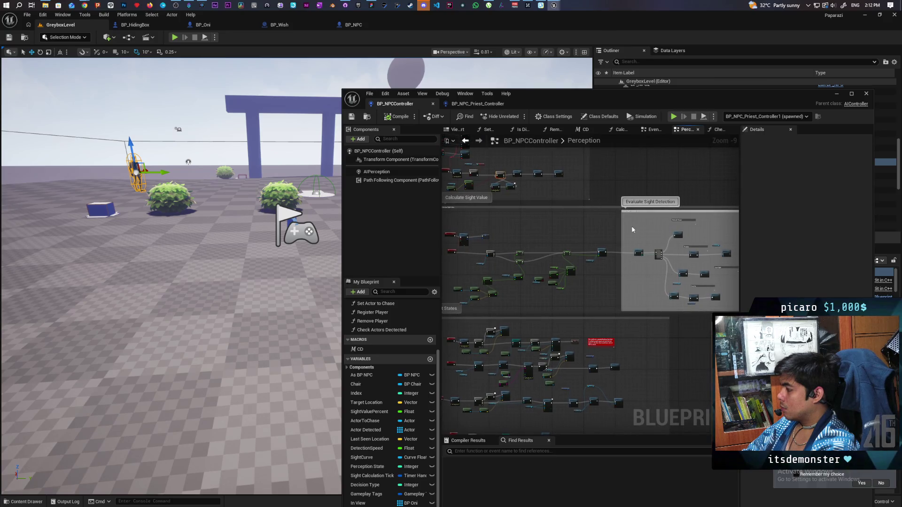
scroll(632, 255, "up", 4)
scroll(649, 254, "down", 9)
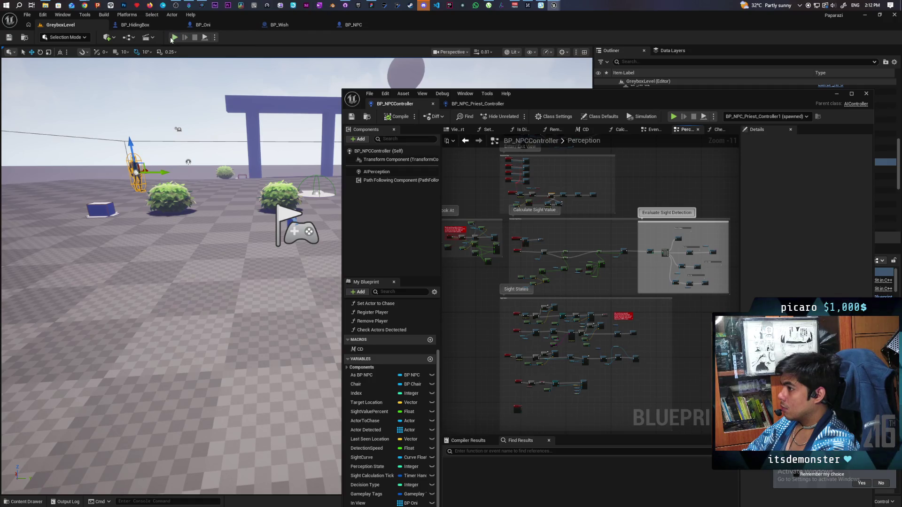
left_click(174, 38)
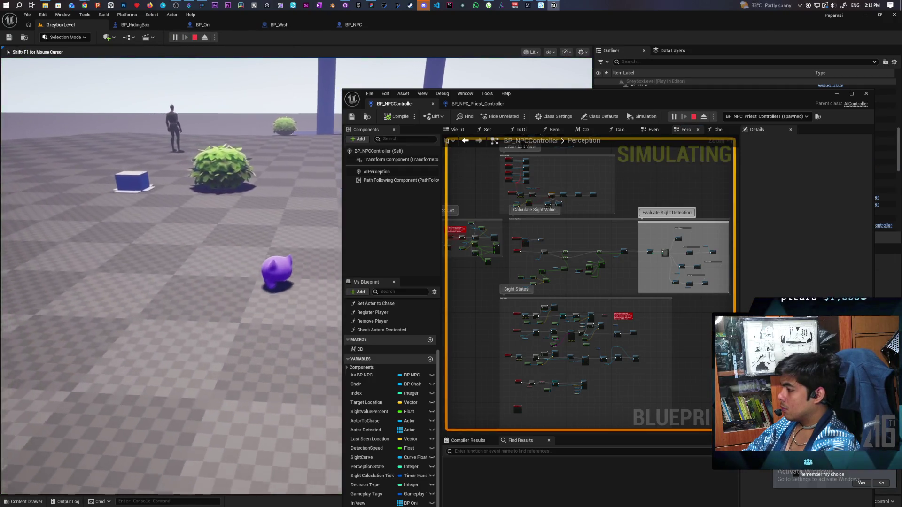
key("w")
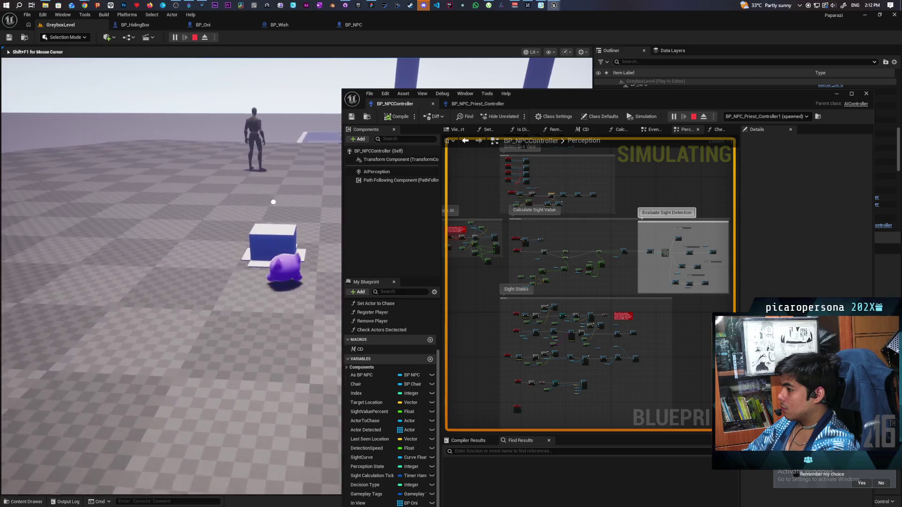
key("w")
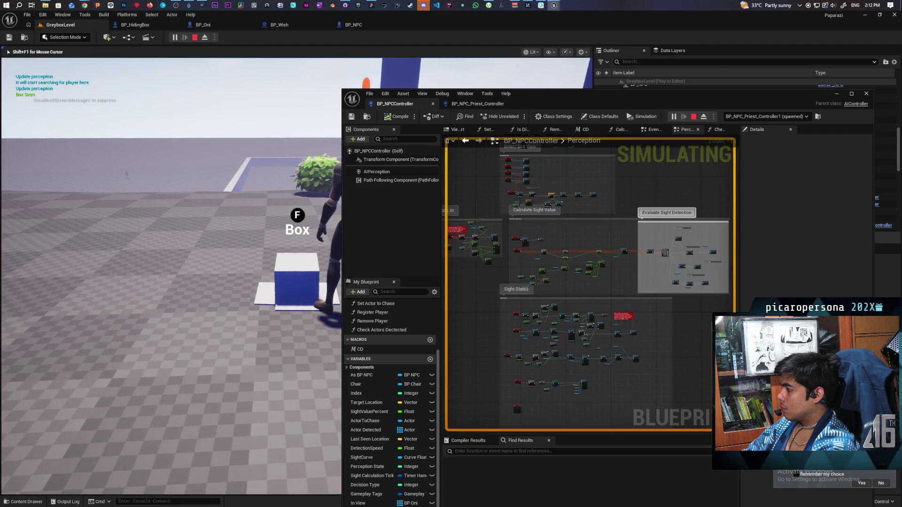
key("f")
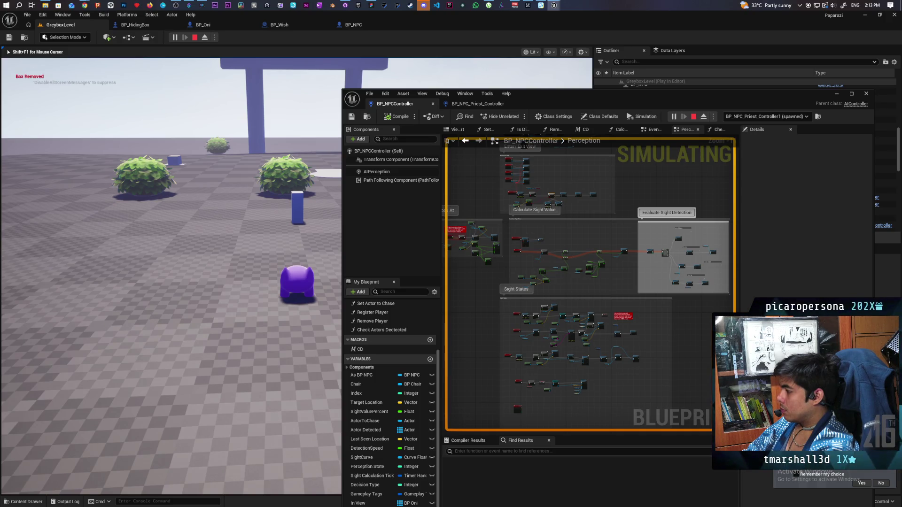
key("Escape")
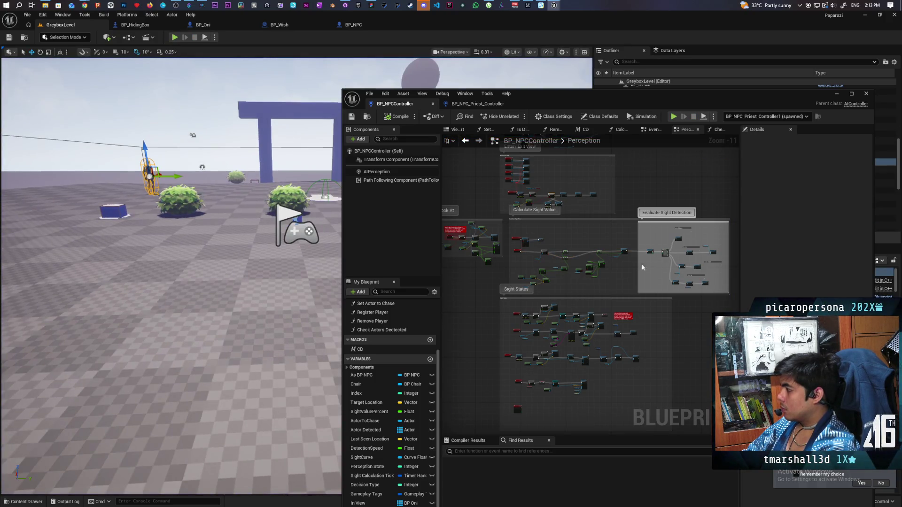
Show the Realize and Give Up sections, then centre the priest EventGraph on the 'gotta fix this' comment
scroll(690, 276, "up", 9)
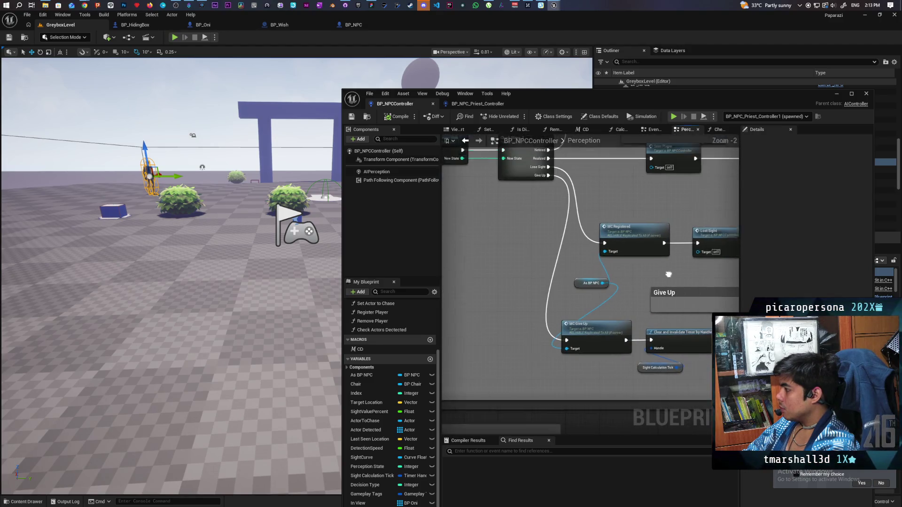
left_click_drag(632, 277, 627, 302)
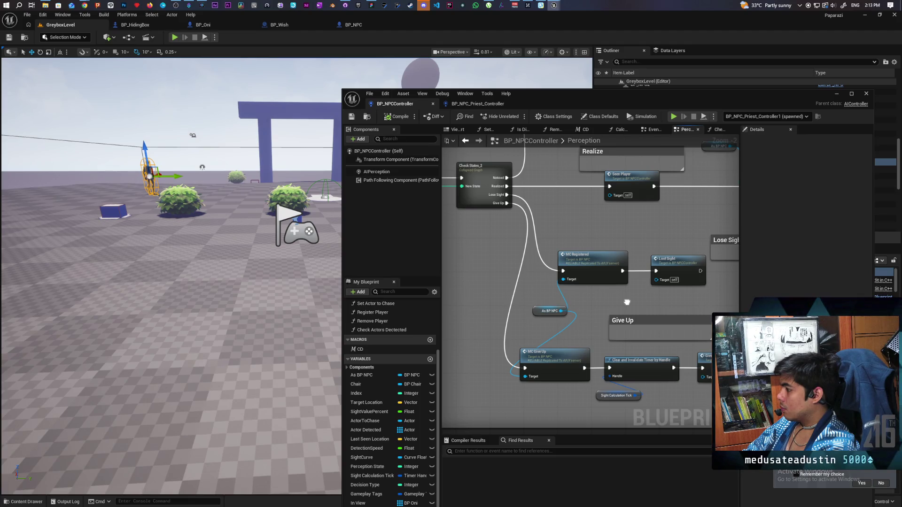
left_click(501, 103)
scroll(514, 252, "down", 4)
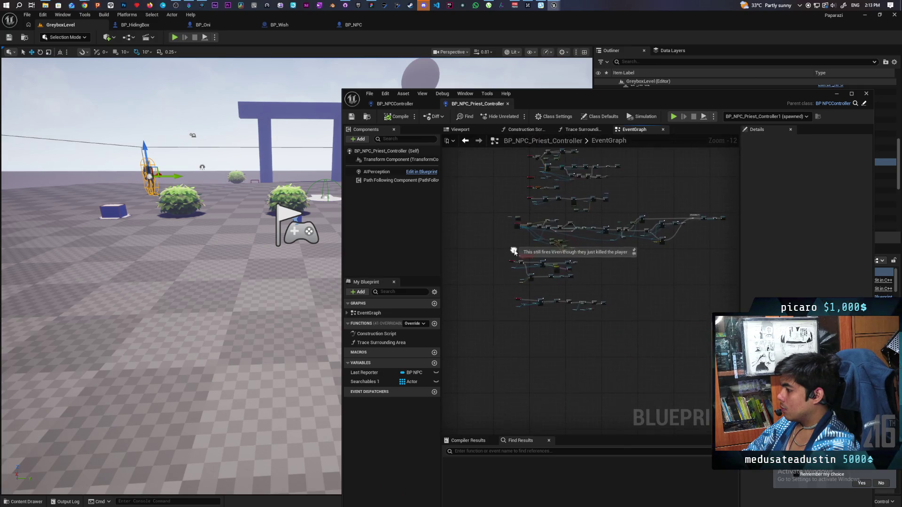
scroll(514, 252, "up", 8)
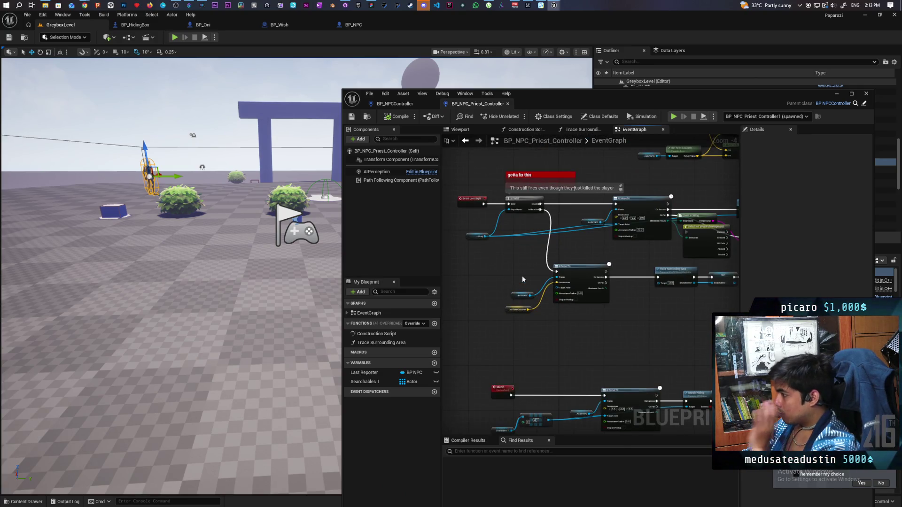
mouse_move(522, 275)
left_mouse_down()
mouse_move(504, 356)
mouse_move(495, 352)
left_mouse_up()
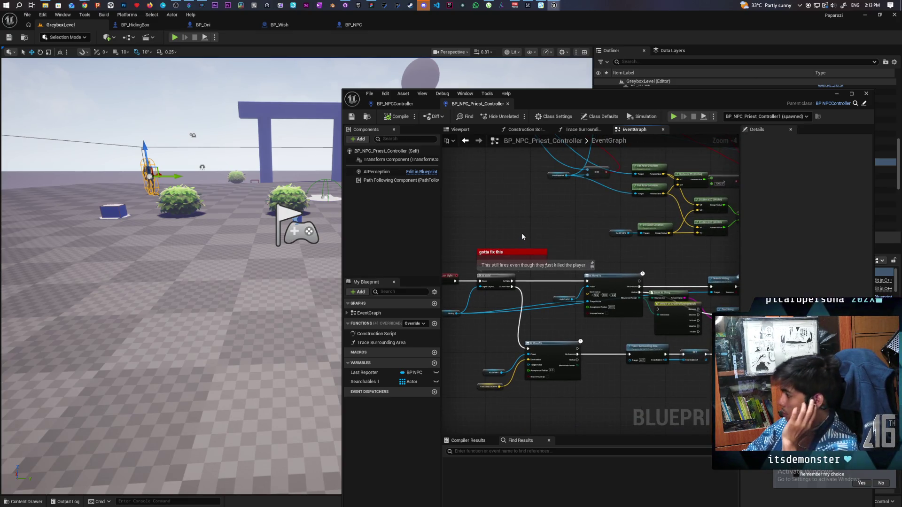
mouse_move(521, 232)
left_mouse_down()
mouse_move(526, 260)
mouse_move(546, 251)
left_mouse_up()
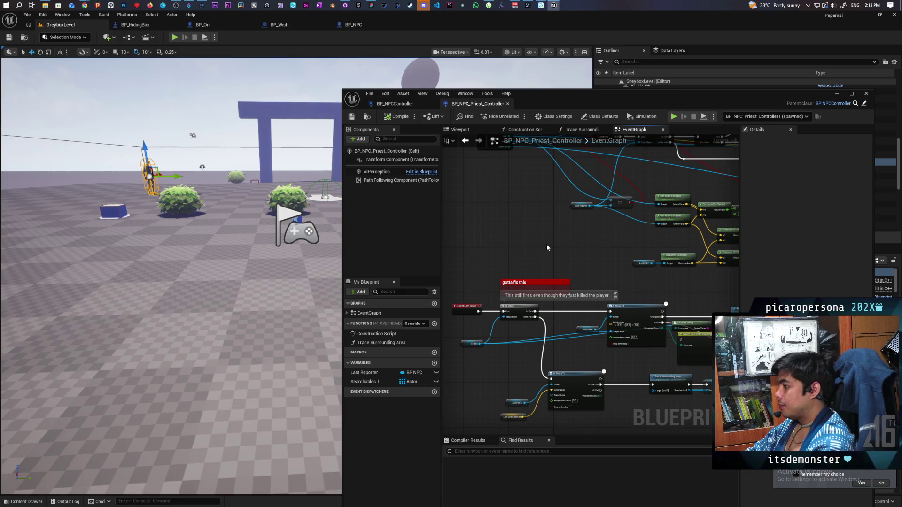
Frame the Delay, SET and Update Perception nodes in the priest controller's EventGraph
scroll(546, 243, "down", 6)
mouse_move(598, 275)
left_mouse_down()
mouse_move(590, 320)
mouse_move(732, 306)
left_mouse_up()
scroll(590, 319, "up", 5)
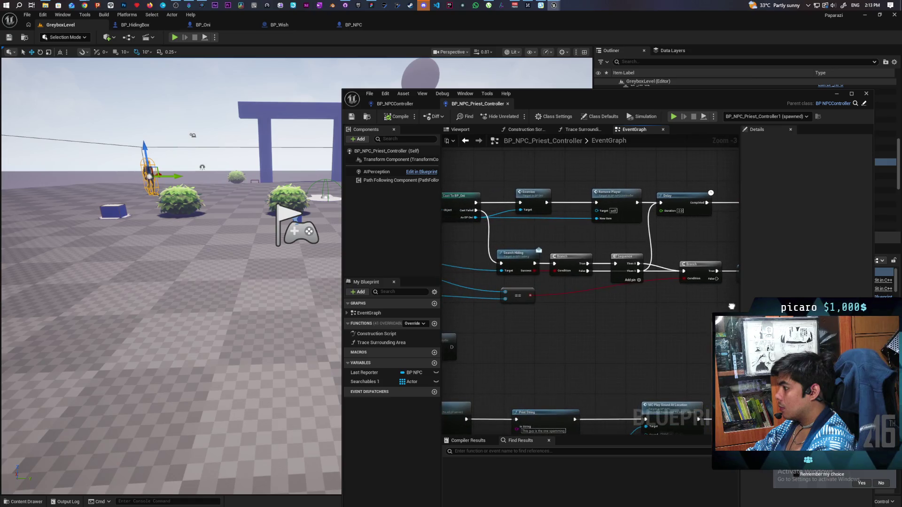
left_click_drag(646, 315, 484, 342)
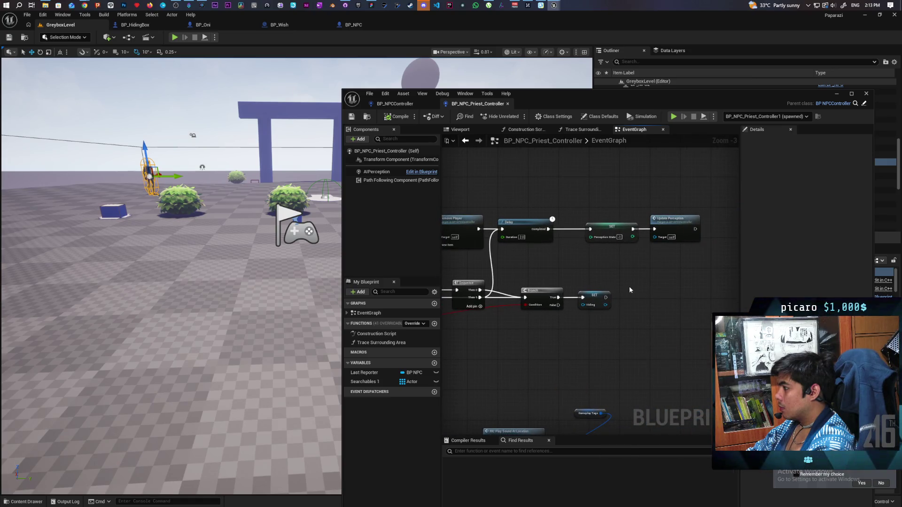
mouse_move(568, 277)
left_mouse_down()
mouse_move(629, 283)
mouse_move(616, 239)
left_mouse_up()
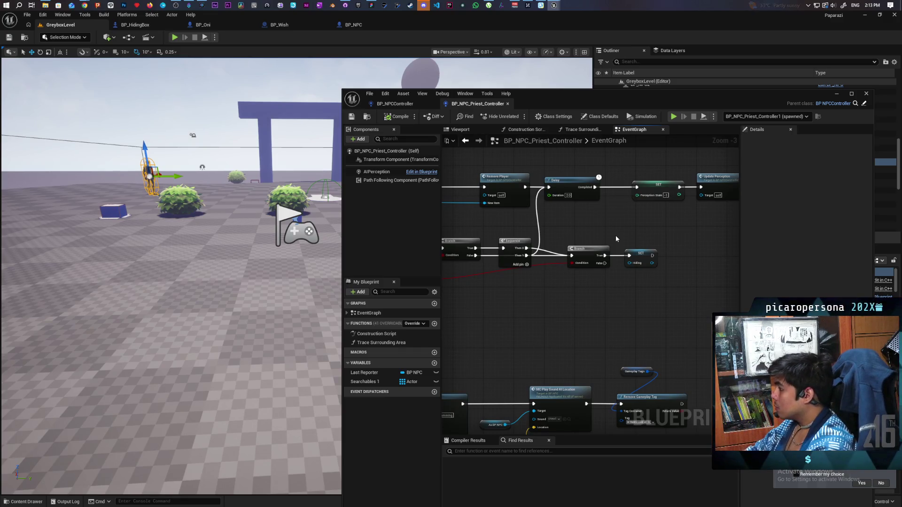
scroll(585, 226, "down", 3)
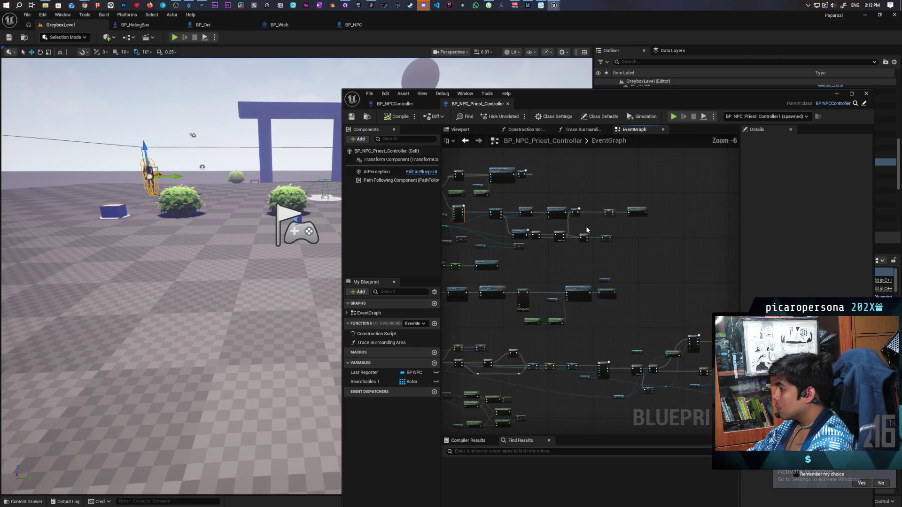
scroll(585, 226, "up", 3)
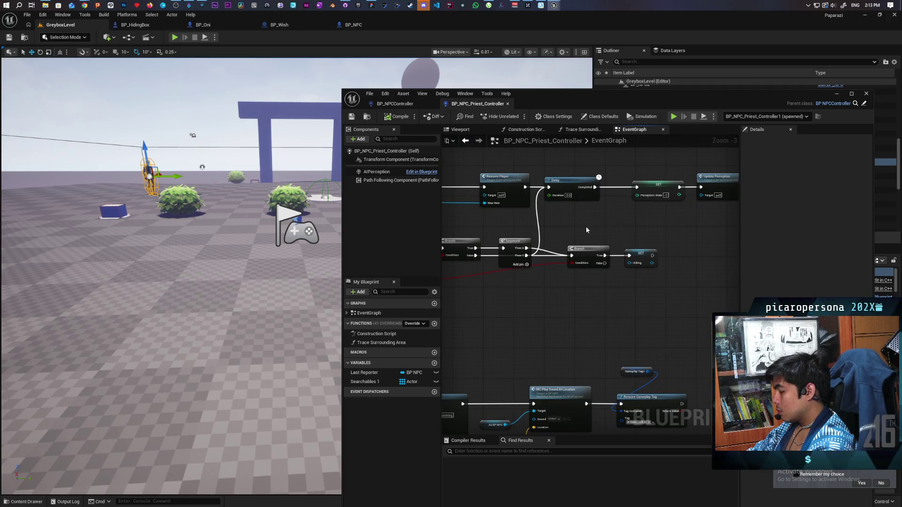
scroll(584, 226, "down", 3)
scroll(585, 226, "up", 3)
mouse_move(584, 226)
left_mouse_down()
mouse_move(688, 235)
mouse_move(549, 281)
mouse_move(601, 267)
mouse_move(564, 268)
mouse_move(615, 259)
left_mouse_up()
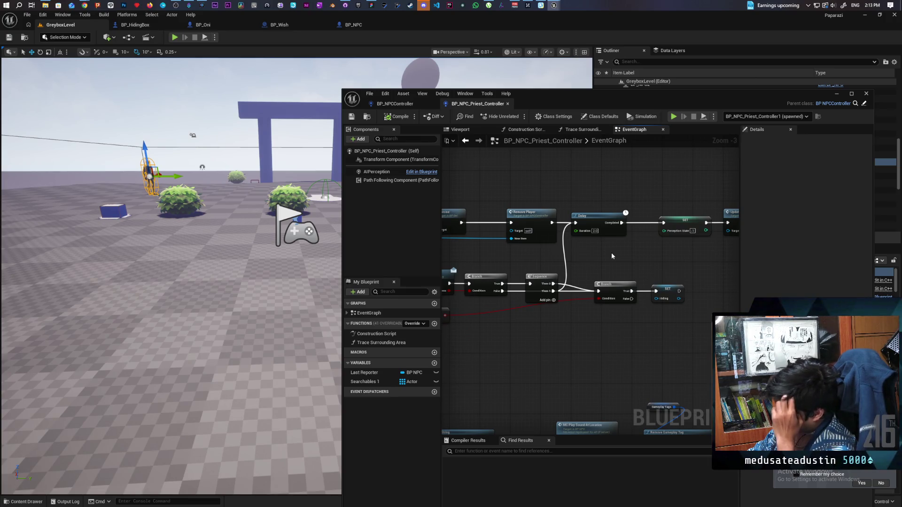
left_click_drag(603, 274, 615, 279)
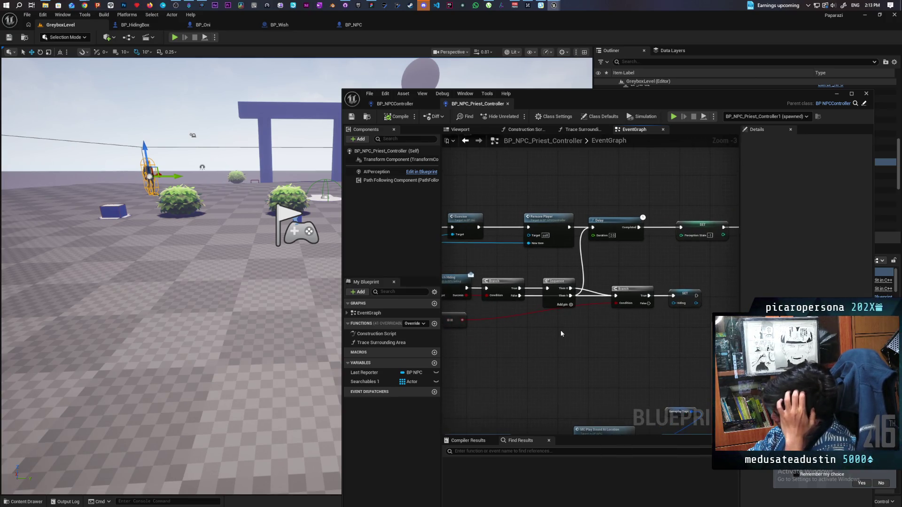
Box-select the Sequence, Branch and SET nodes, nudge them down-right, and pan to Update Perception
left_click_drag(560, 330, 719, 273)
left_click_drag(554, 279, 555, 288)
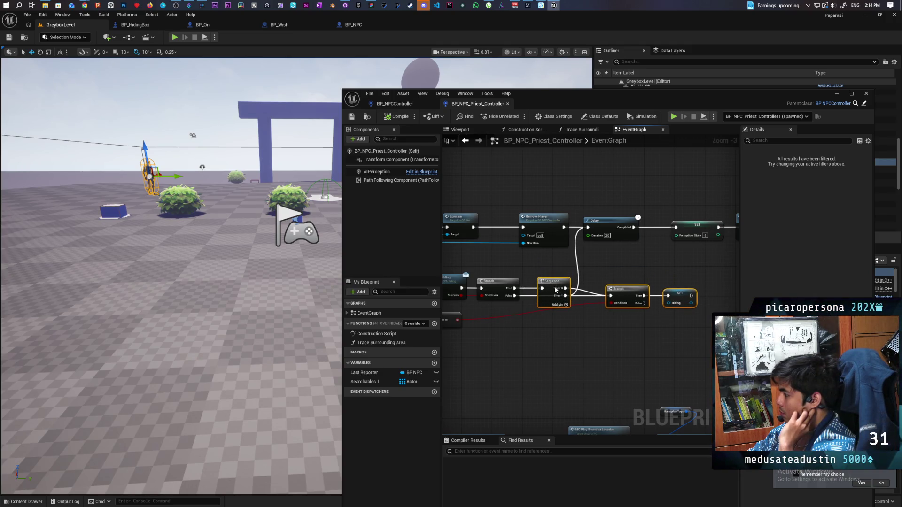
mouse_move(568, 327)
left_mouse_down()
mouse_move(598, 329)
mouse_move(475, 347)
mouse_move(675, 339)
mouse_move(485, 353)
left_mouse_up()
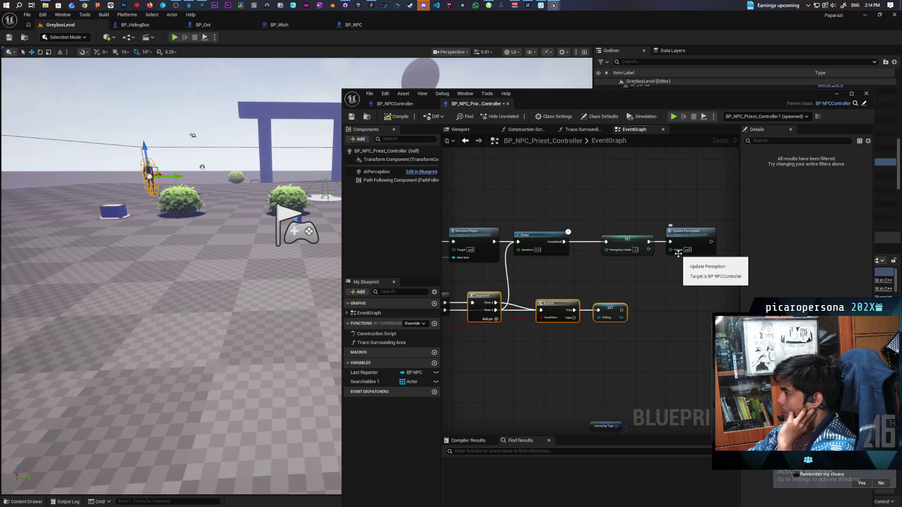
Put a breakpoint on the Update Perception node with F9 and save the priest controller blueprint
left_click(689, 242)
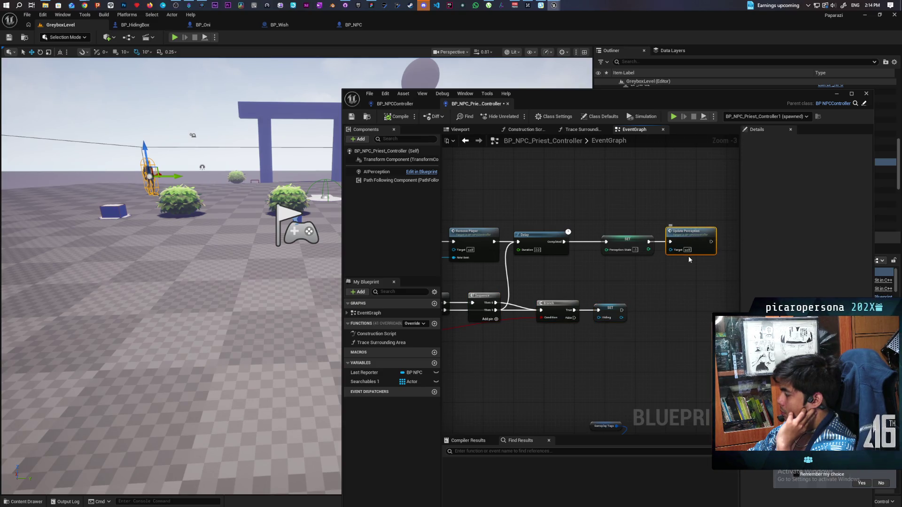
key("F9")
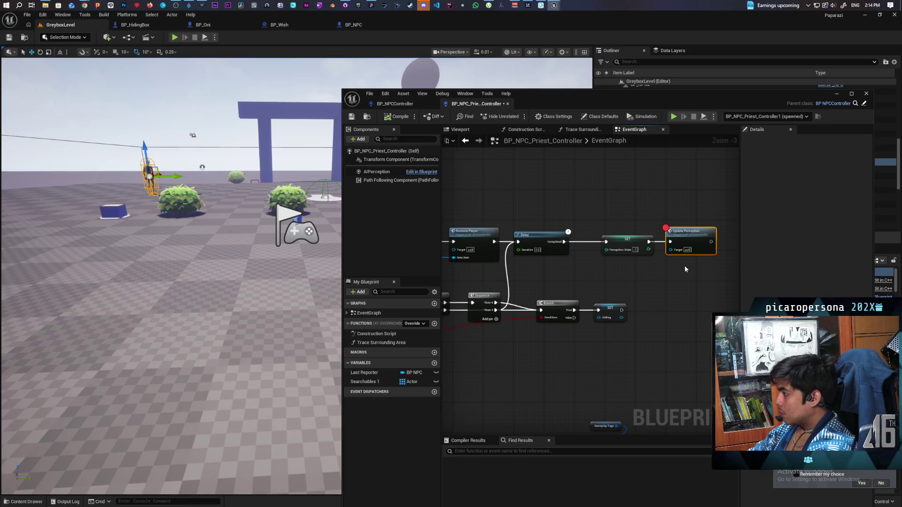
left_click(351, 116)
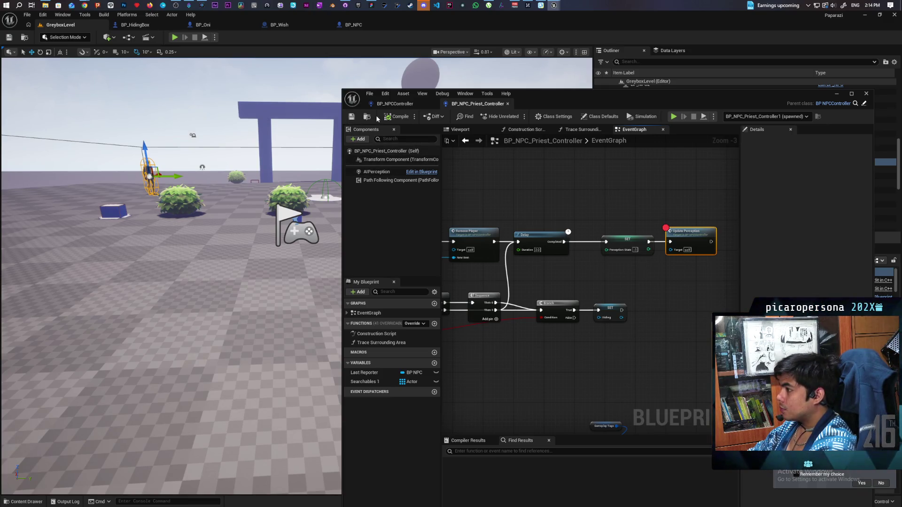
Play, hide in the blue box to hit the breakpoint, and step into Update Perception
left_click(174, 37)
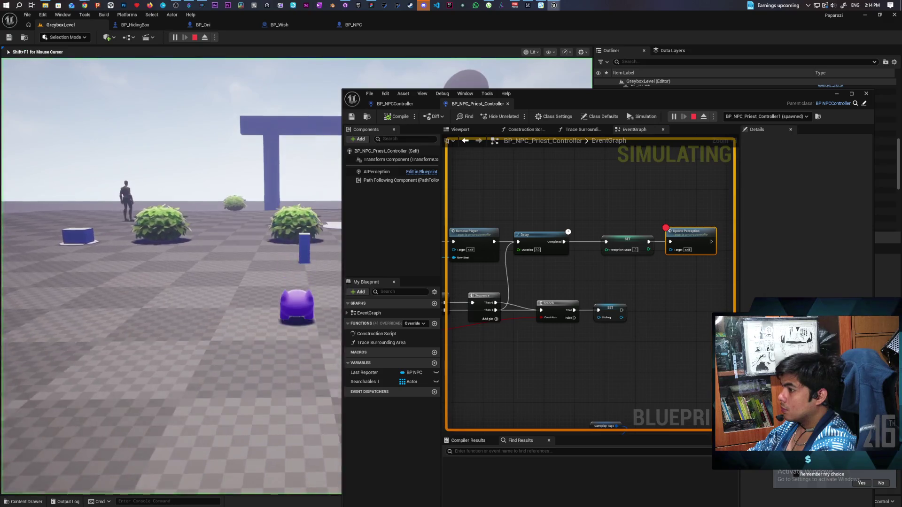
key("w")
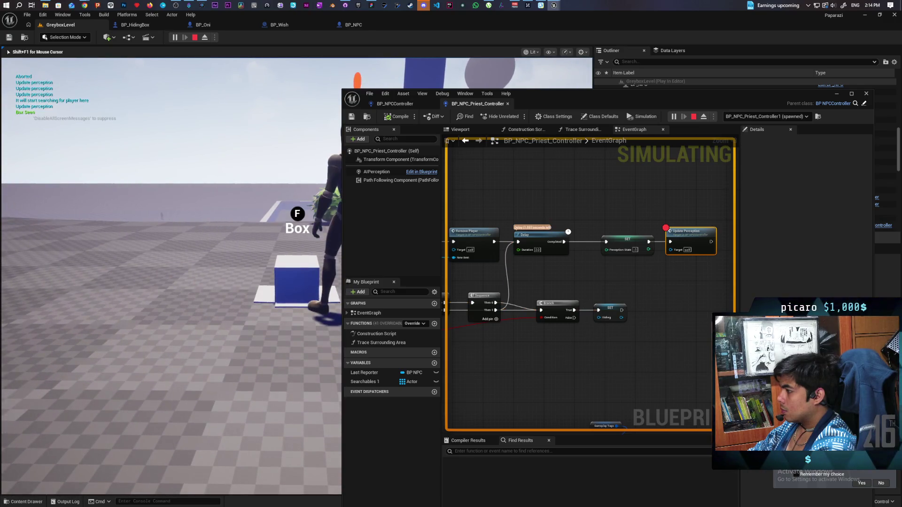
key("f")
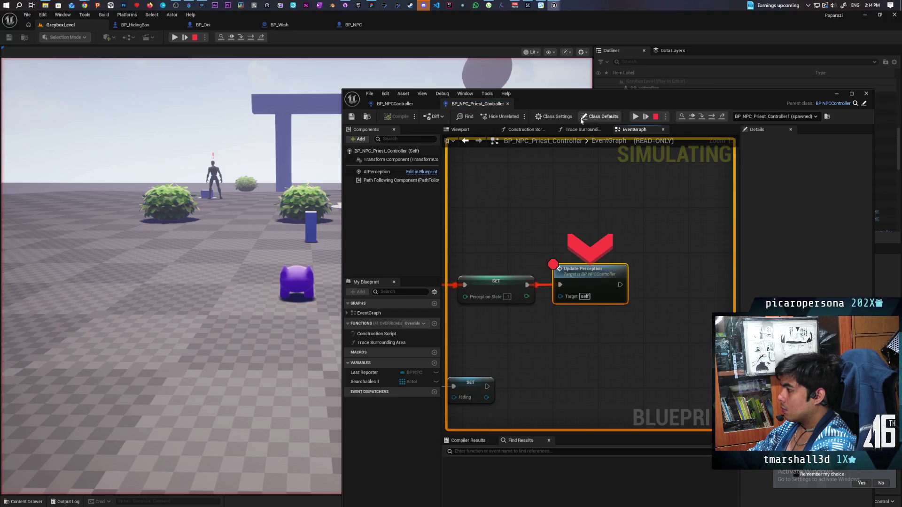
left_click(703, 118)
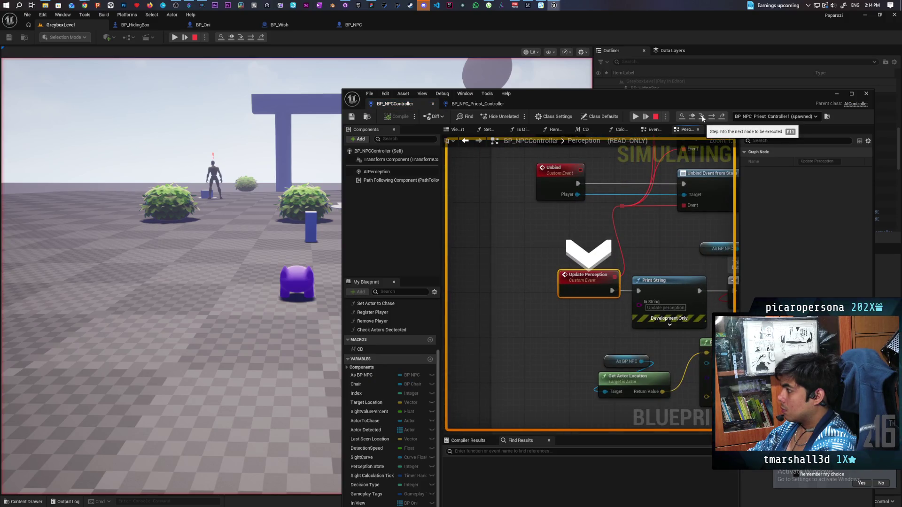
Step ahead, add an F9 breakpoint on the Is Valid node near Sight Value, and resume
left_click(703, 117)
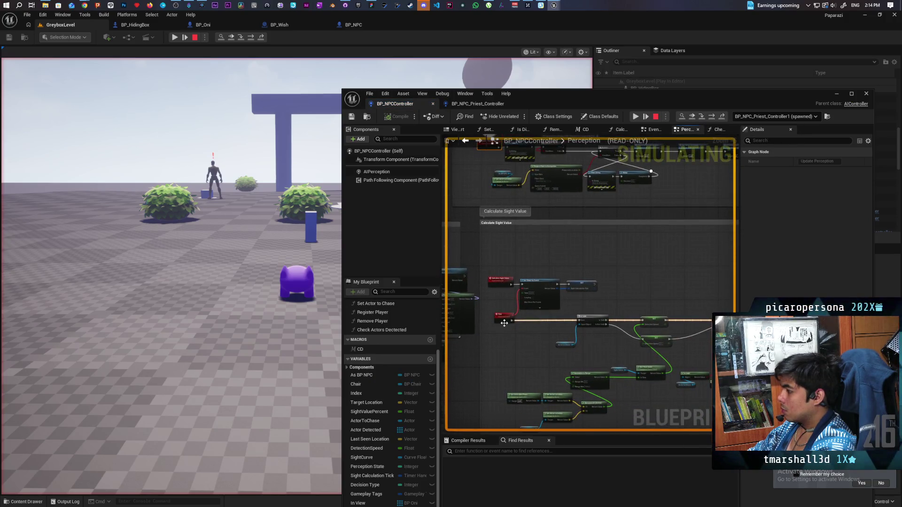
scroll(566, 332, "up", 3)
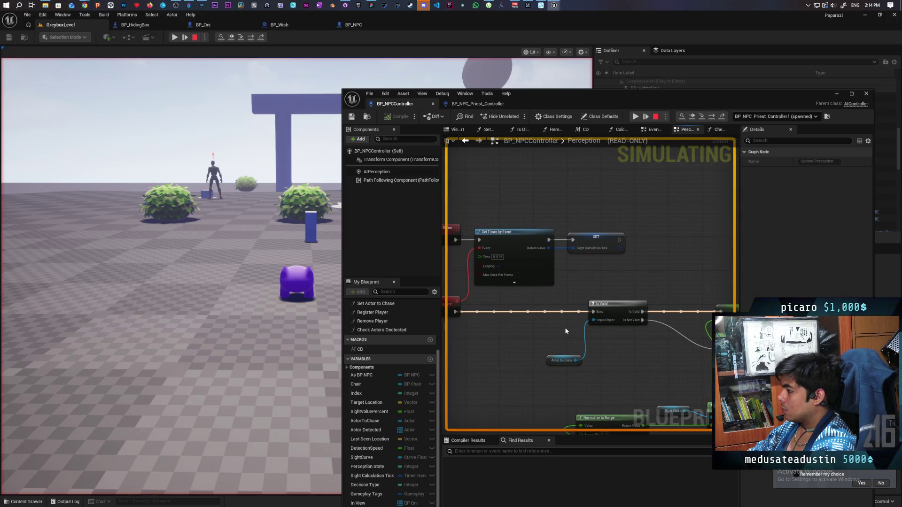
mouse_move(566, 331)
left_mouse_down()
mouse_move(559, 346)
mouse_move(575, 348)
mouse_move(579, 416)
left_mouse_up()
scroll(584, 377, "down", 5)
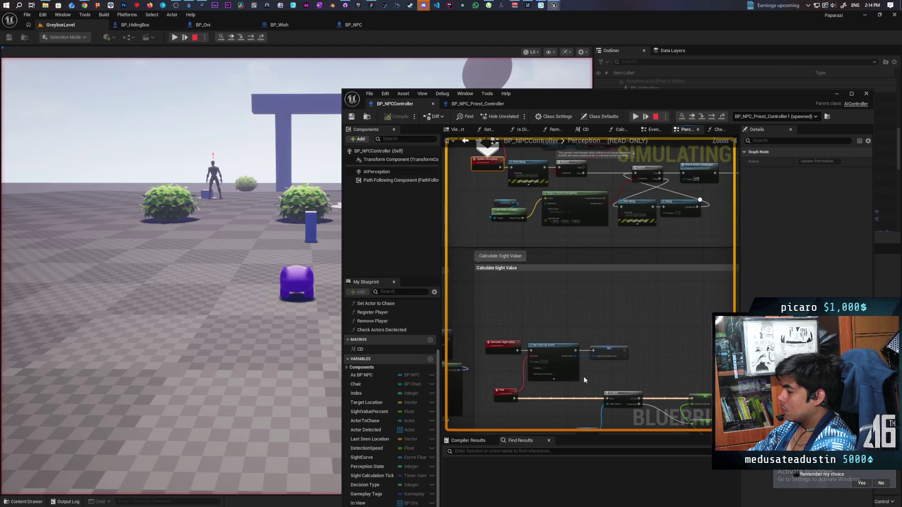
left_click(615, 392)
key("F9")
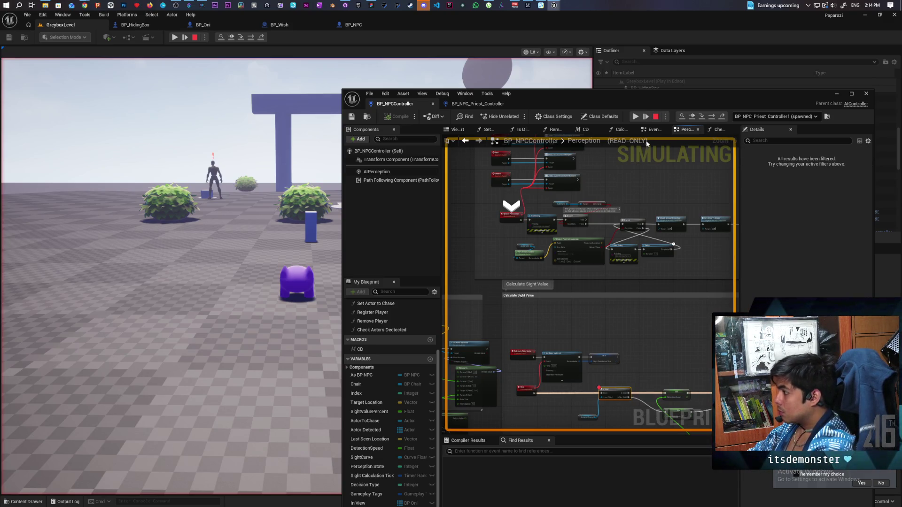
left_click(690, 120)
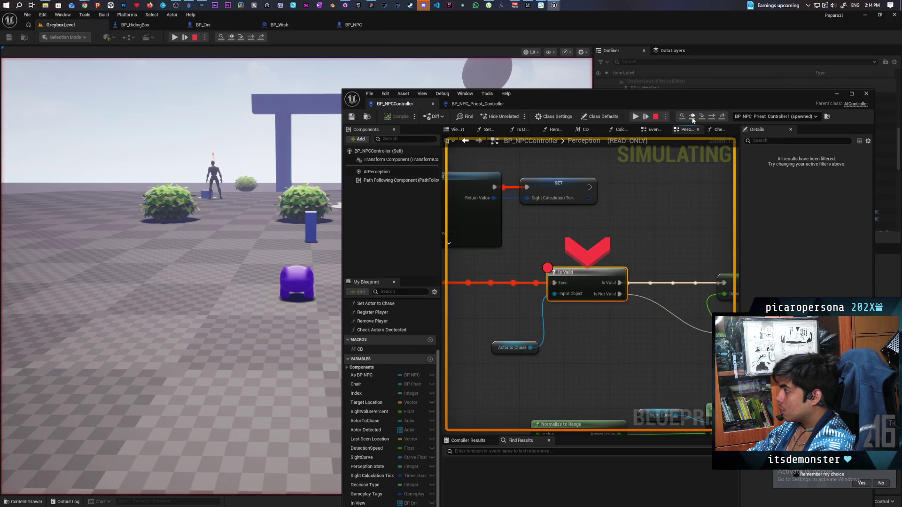
Bring the Tick event and Set Timer into view, select Tick, and step past Is Valid
scroll(648, 202, "down", 2)
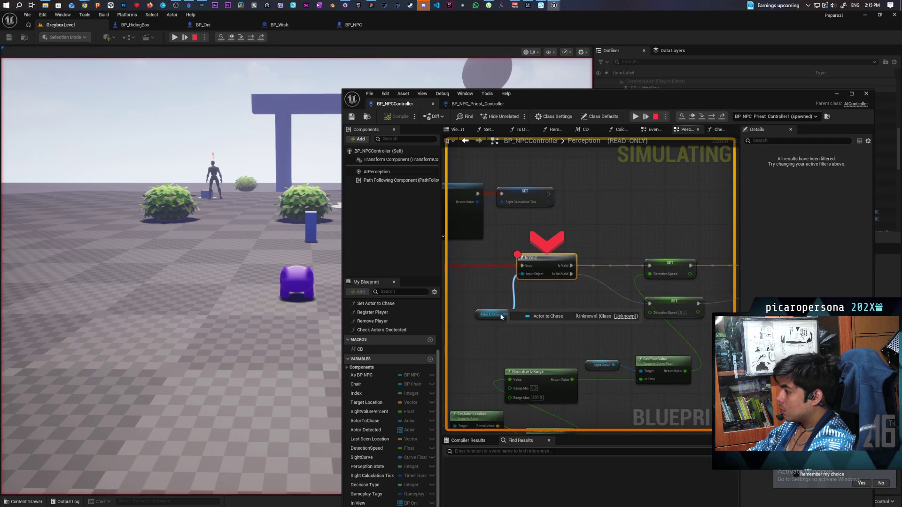
scroll(504, 313, "up", 2)
mouse_move(504, 314)
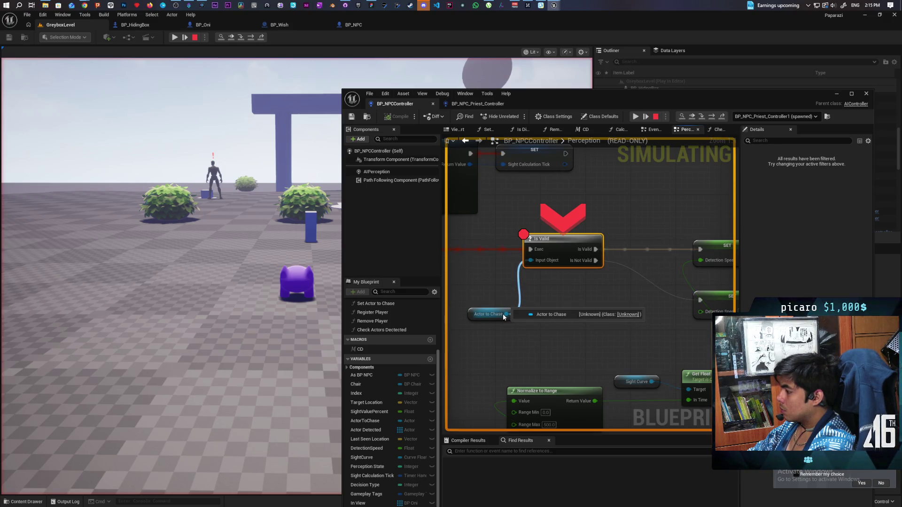
mouse_move(564, 298)
left_mouse_down()
mouse_move(695, 263)
mouse_move(680, 316)
mouse_move(688, 339)
left_mouse_up()
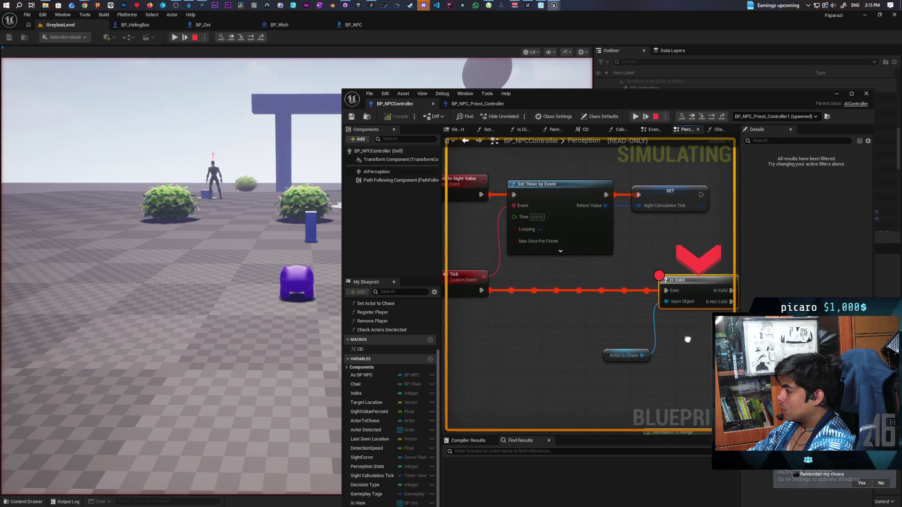
left_click(466, 280)
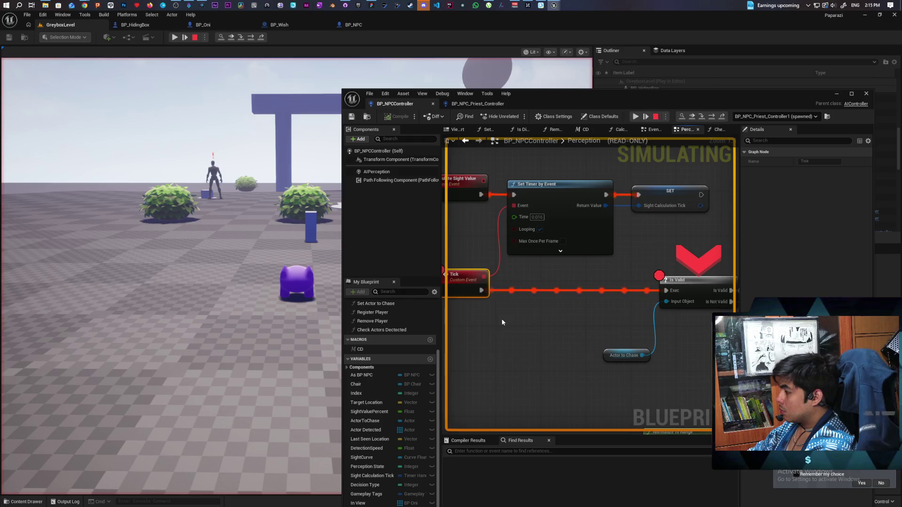
scroll(535, 321, "down", 4)
scroll(535, 322, "up", 2)
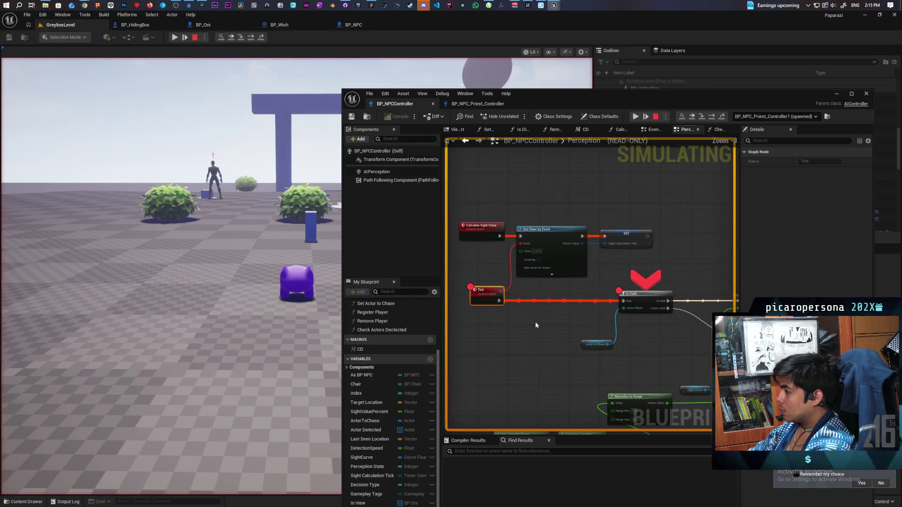
left_click(692, 119)
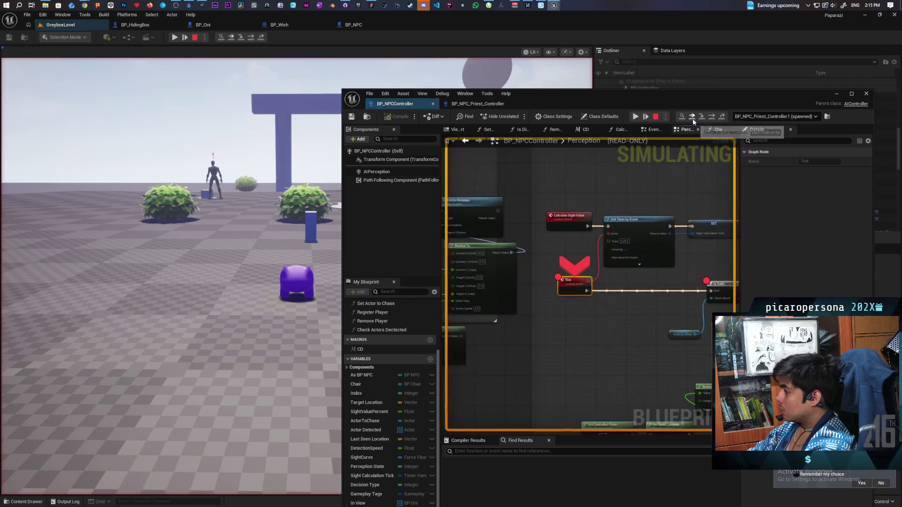
Step over with F10 through SET Sight Value Percent into the Check States section
scroll(564, 270, "down", 2)
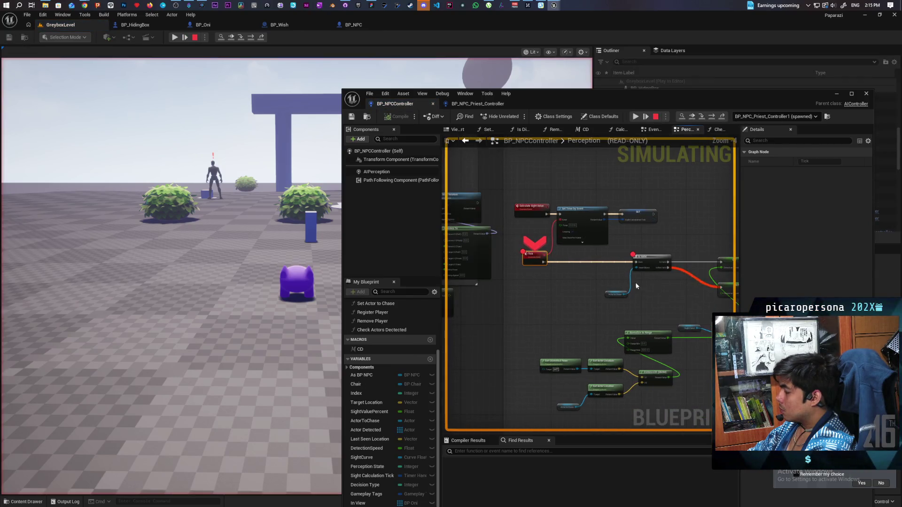
scroll(615, 279, "up", 1)
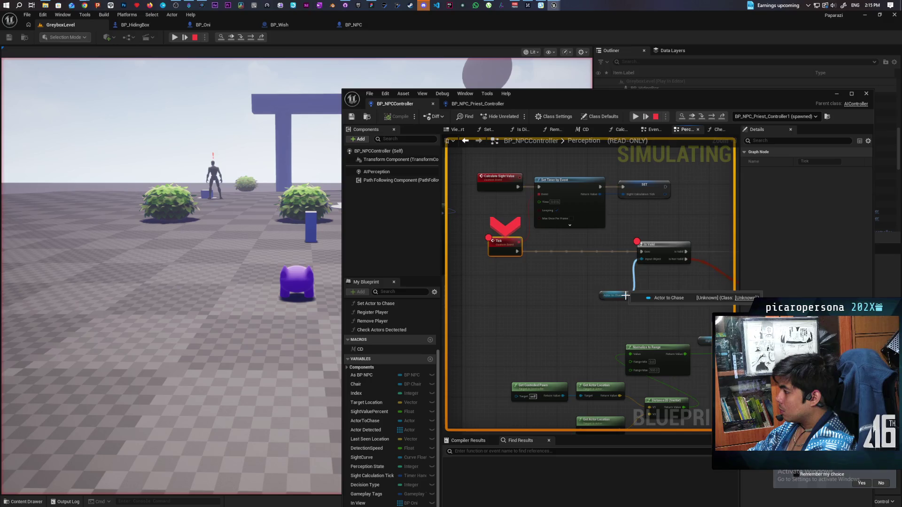
key("F10")
key("F10")
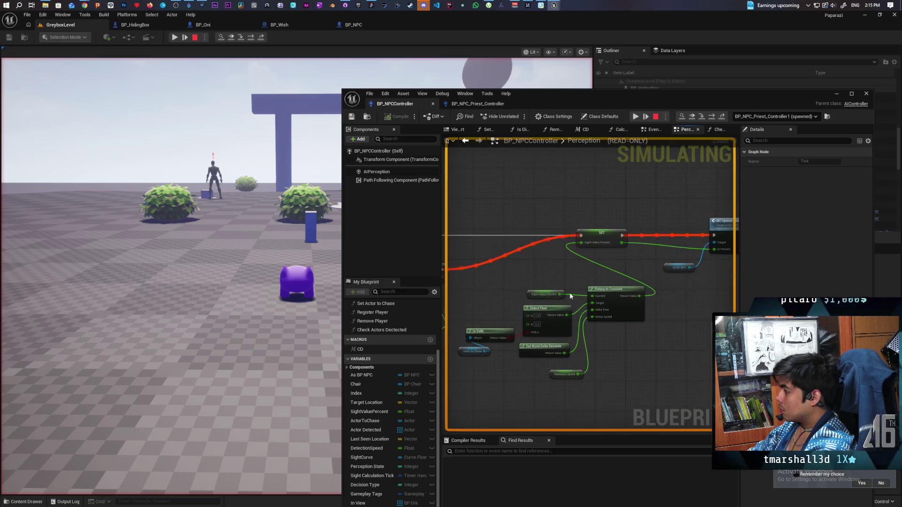
key("F10")
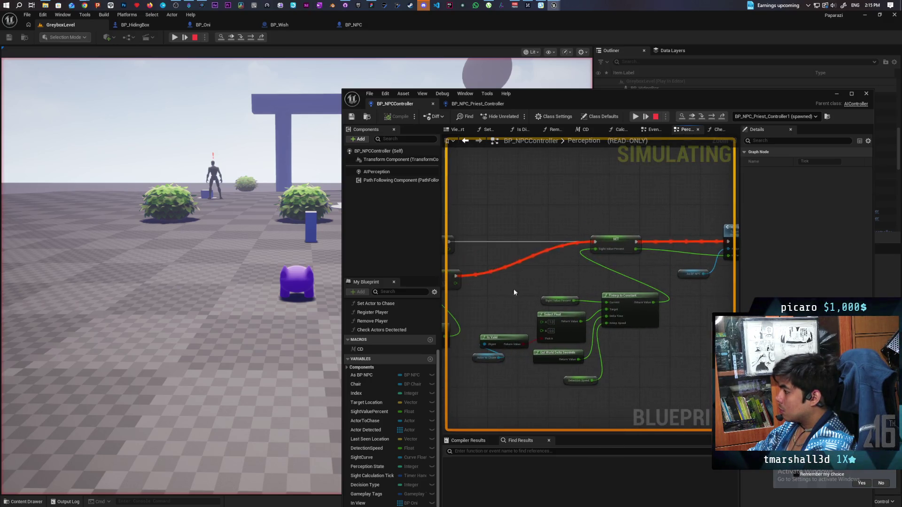
scroll(656, 281, "up", 2)
scroll(652, 290, "down", 2)
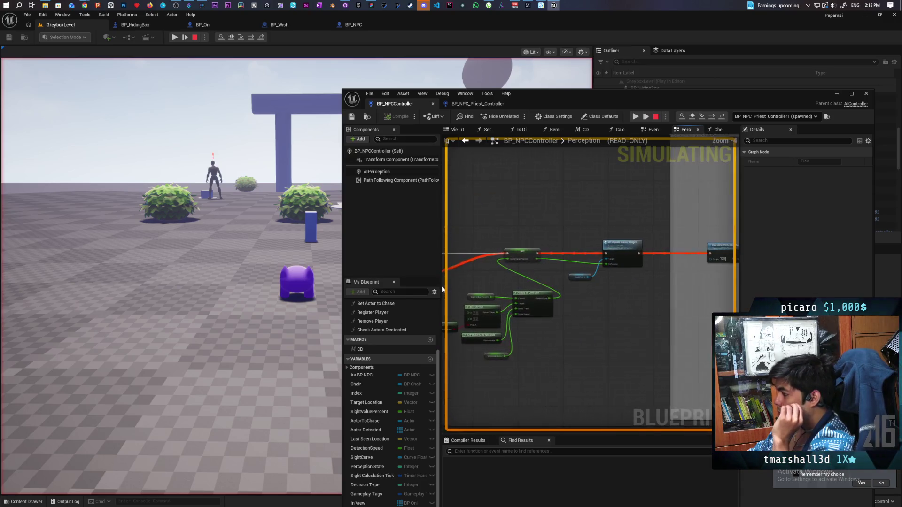
key("F10")
key("F10")
key("F10")
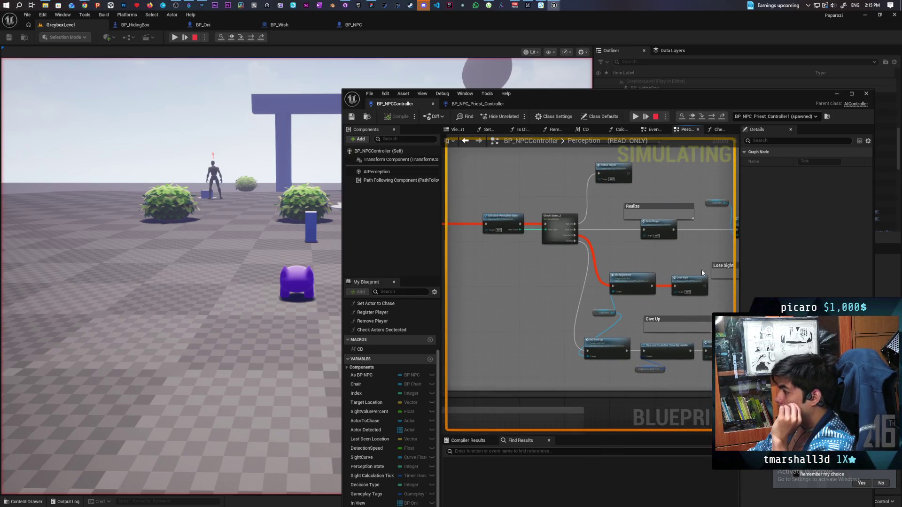
scroll(675, 261, "up", 2)
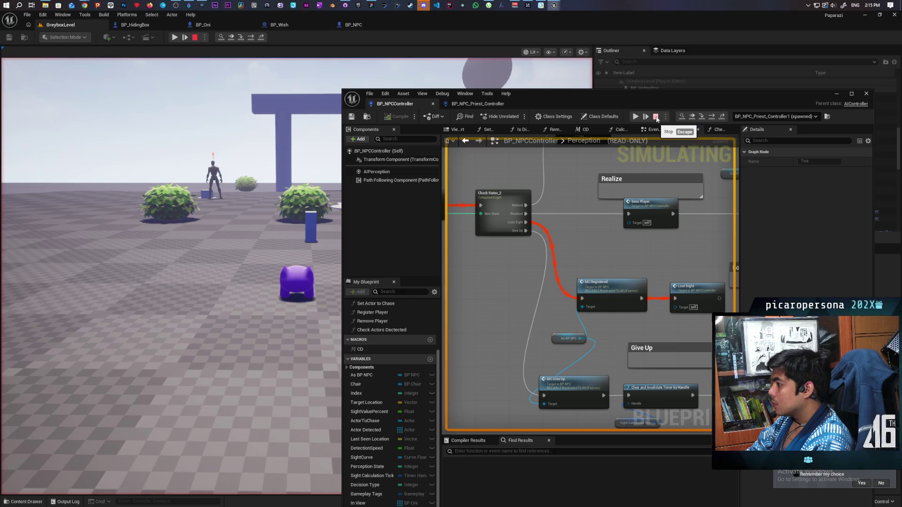
Stop the simulation and open the Calculate Perception State function
key("Escape")
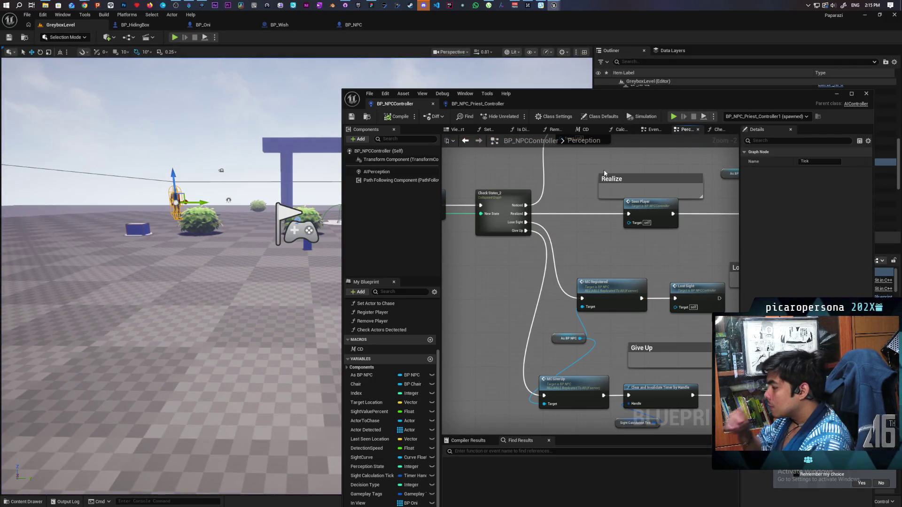
scroll(623, 213, "up", 2)
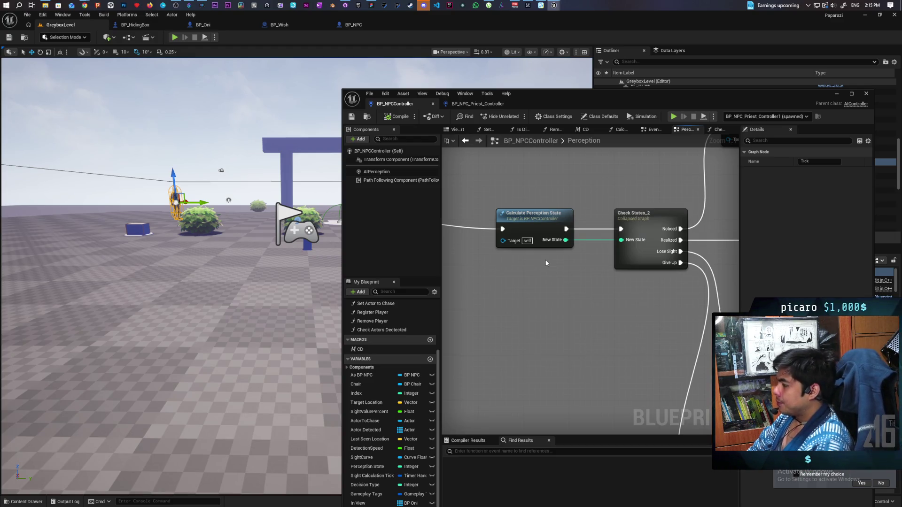
scroll(546, 263, "down", 2)
scroll(546, 263, "up", 2)
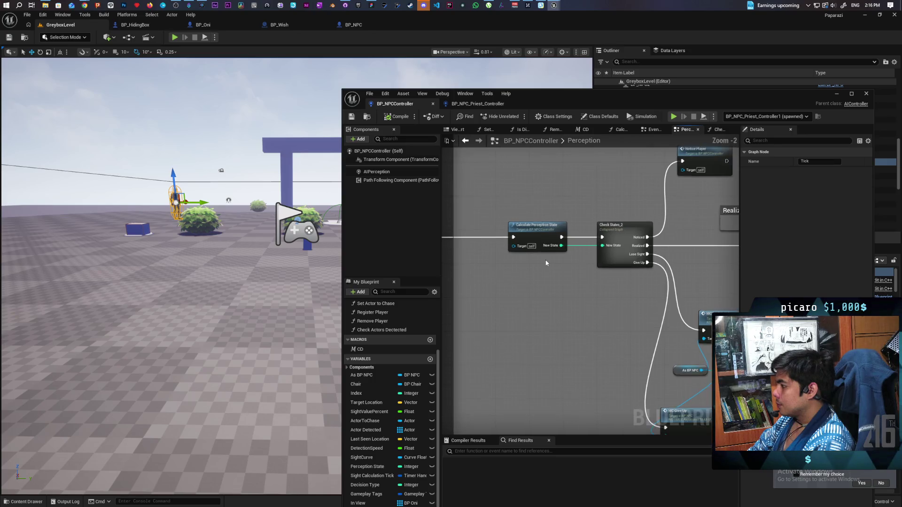
double_click(544, 227)
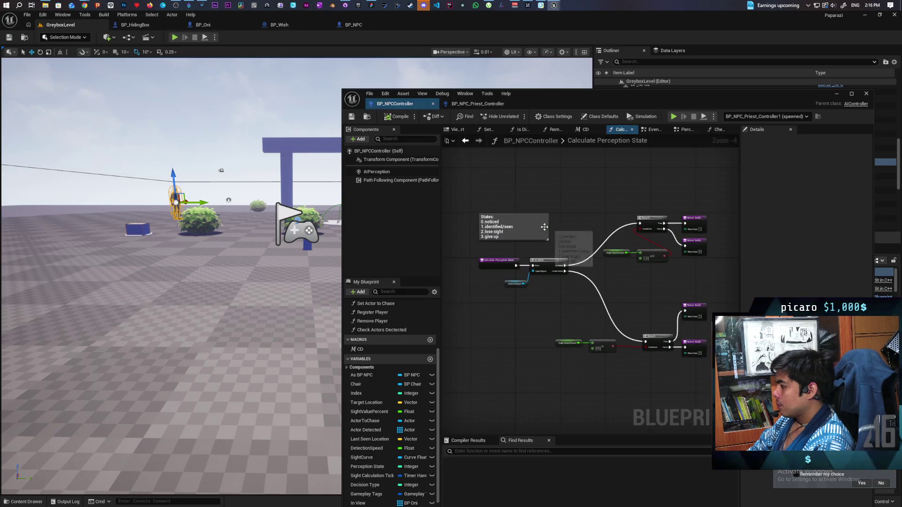
Inspect the lower Sight Value Percent comparison and Branch by box-selecting, then deselecting, them
scroll(583, 295, "up", 2)
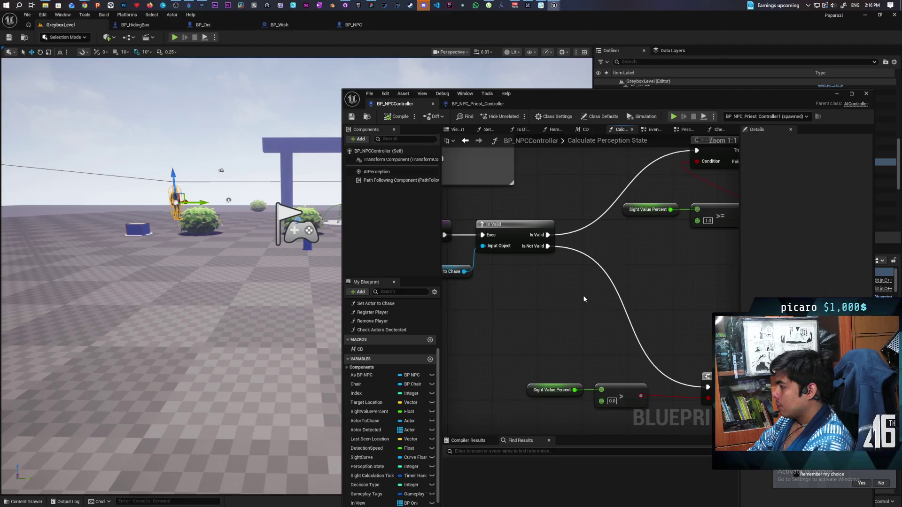
scroll(583, 296, "down", 1)
scroll(582, 296, "down", 1)
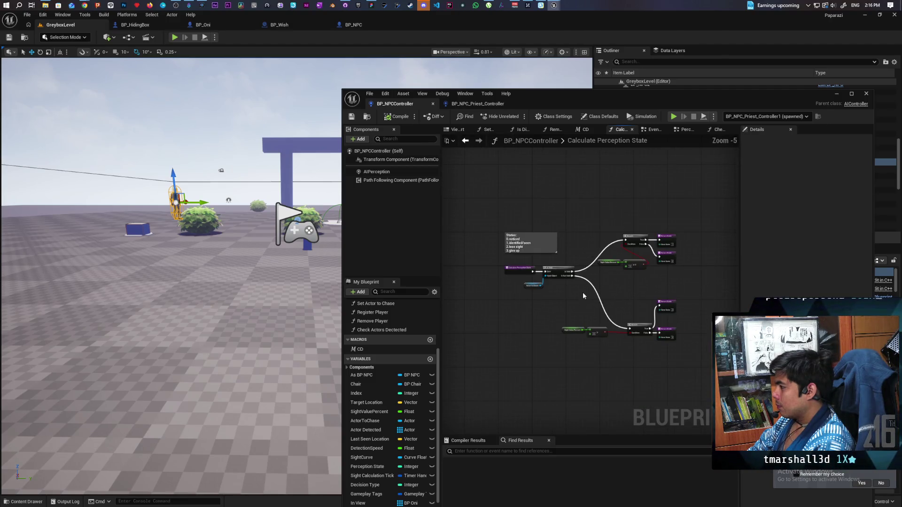
scroll(582, 295, "up", 1)
mouse_move(624, 289)
left_mouse_down()
mouse_move(565, 250)
mouse_move(556, 264)
mouse_move(578, 245)
mouse_move(607, 253)
mouse_move(590, 283)
left_mouse_up()
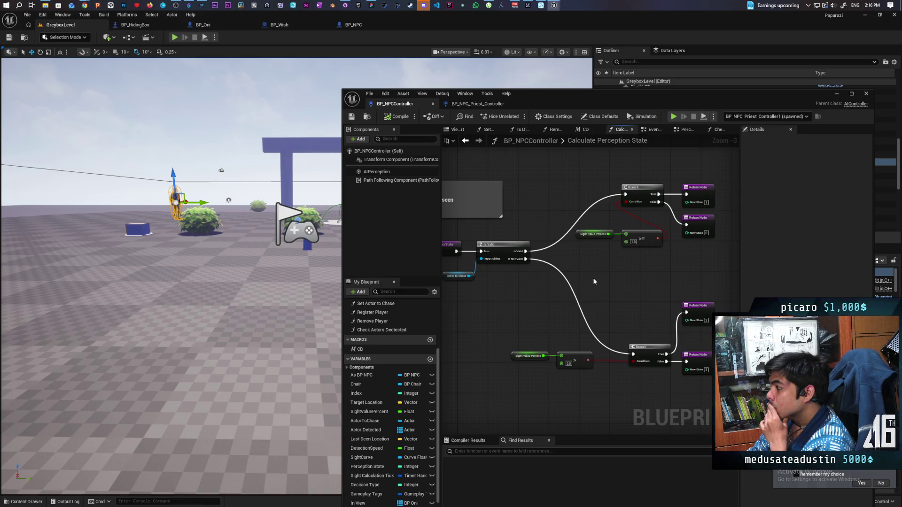
left_click_drag(528, 315, 718, 390)
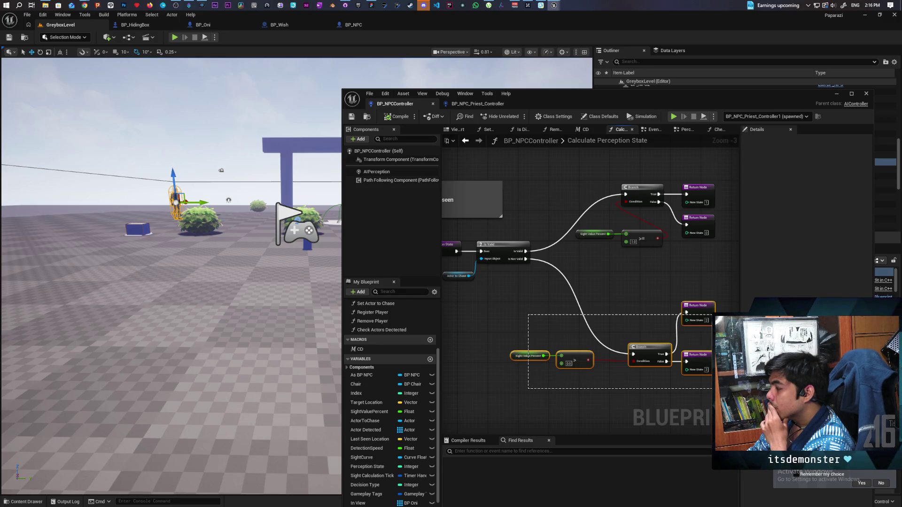
left_click_drag(717, 390, 718, 390)
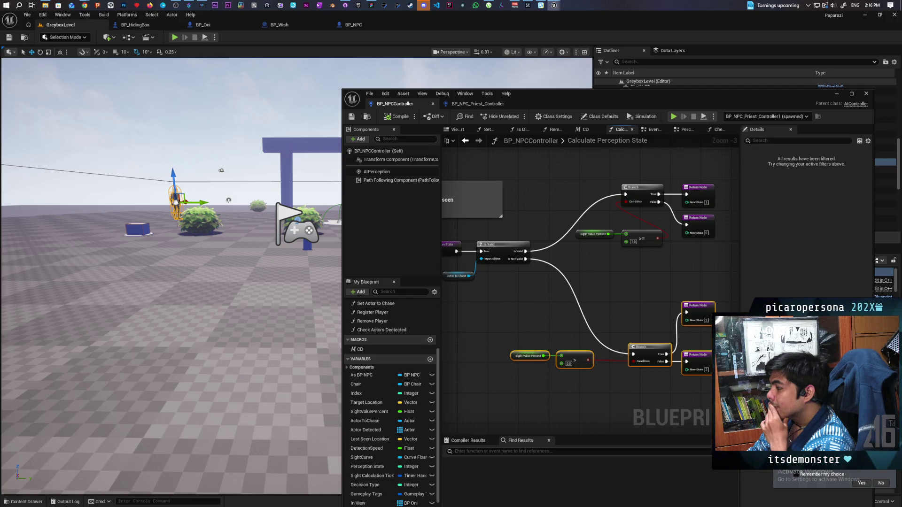
left_click(499, 317)
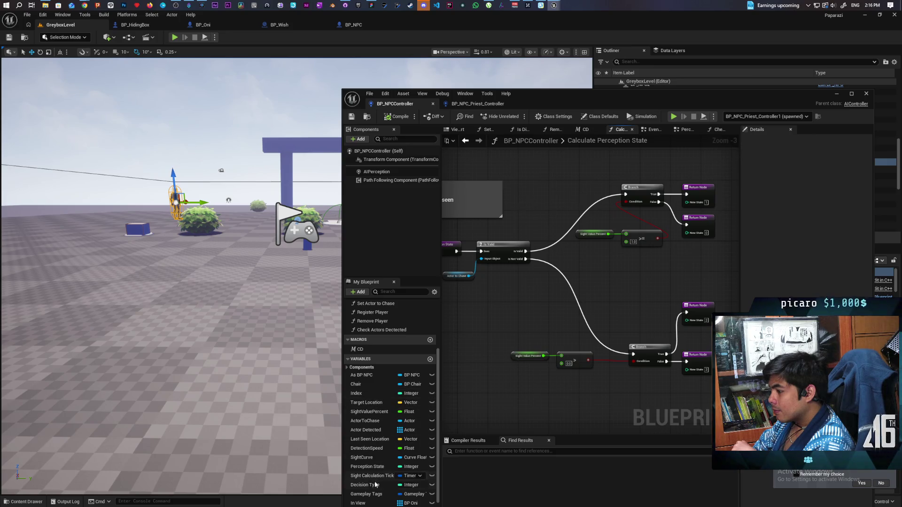
Switch to the BP_NPC_Priest_Controller blueprint
scroll(376, 480, "up", 3)
scroll(376, 480, "down", 5)
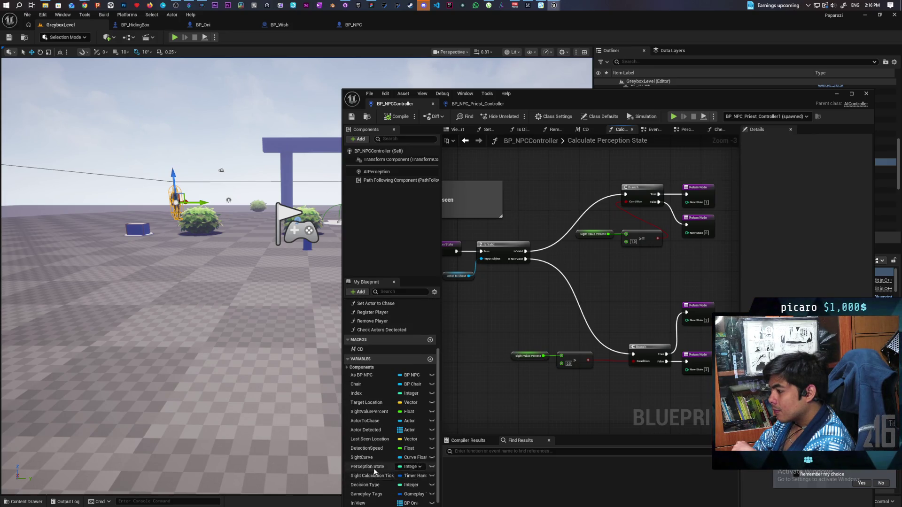
left_click(502, 104)
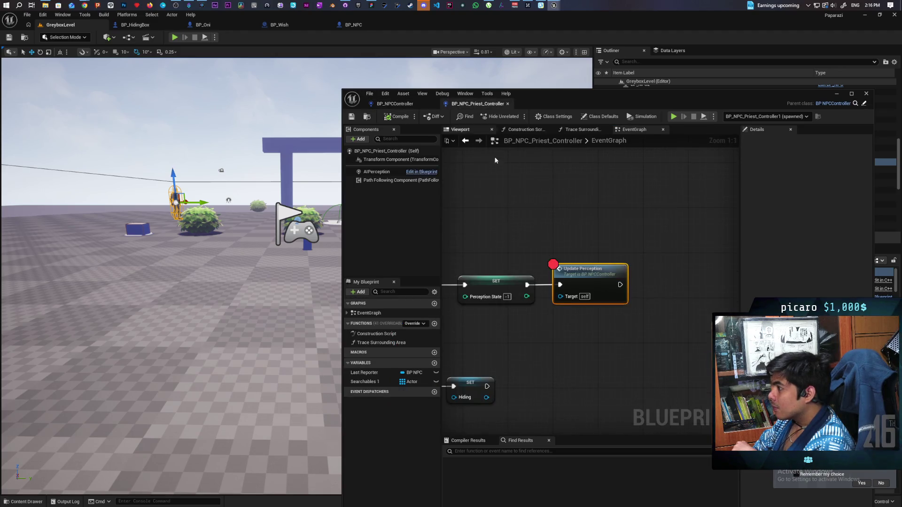
Look over the Priest controller's event graph, then switch to BP_NPCController
left_click_drag(521, 345, 562, 316)
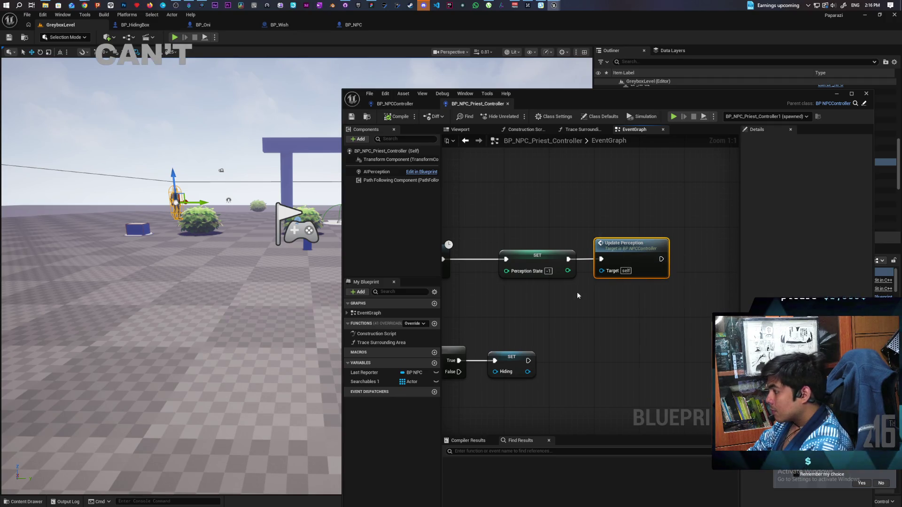
scroll(559, 298, "down", 3)
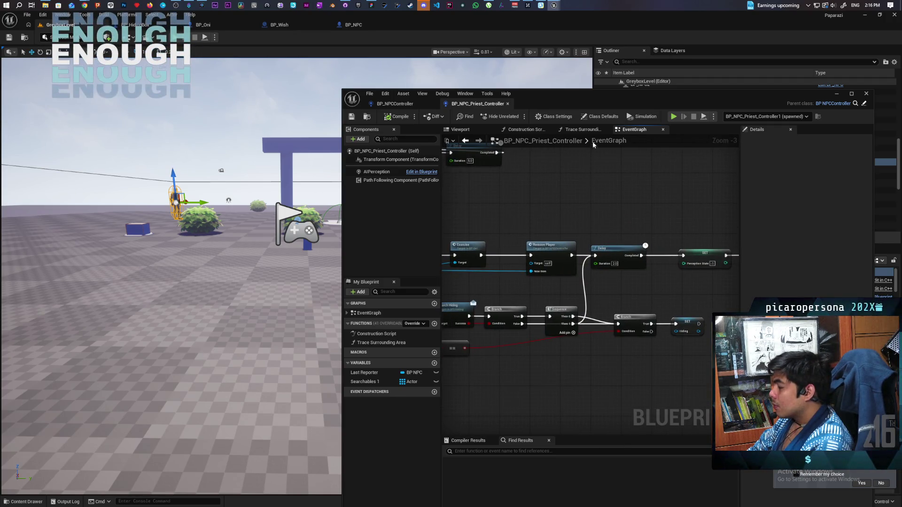
scroll(577, 258, "down", 5)
scroll(576, 259, "up", 8)
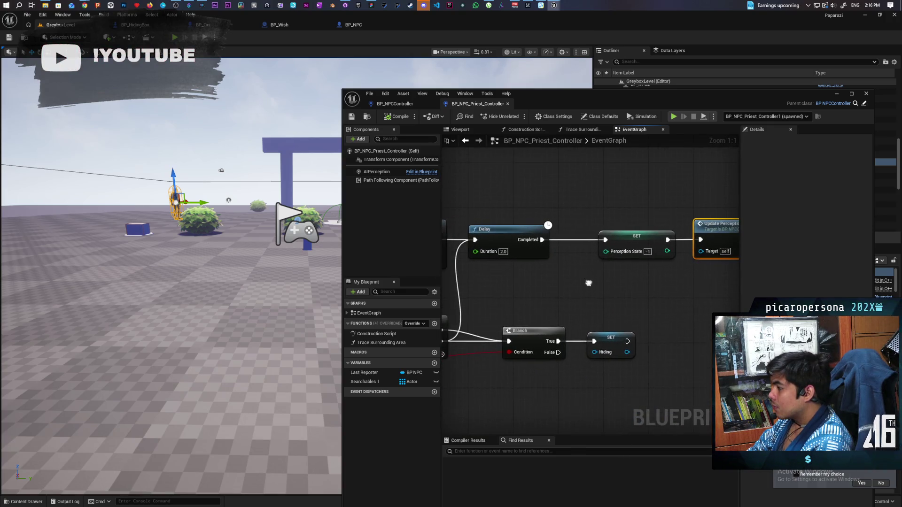
left_click(413, 104)
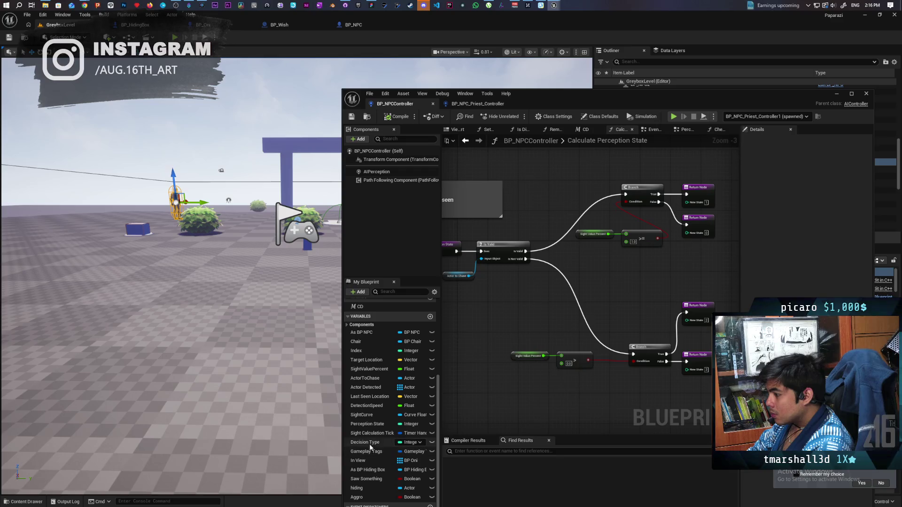
Inside Check States_2, wire Perception State into the == node's lower input
scroll(383, 386, "up", 2)
scroll(382, 385, "down", 2)
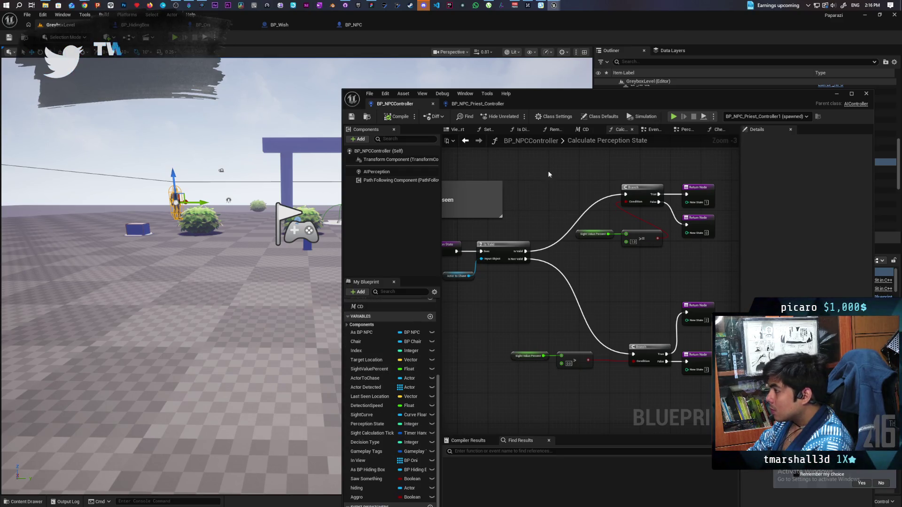
scroll(532, 212, "down", 5)
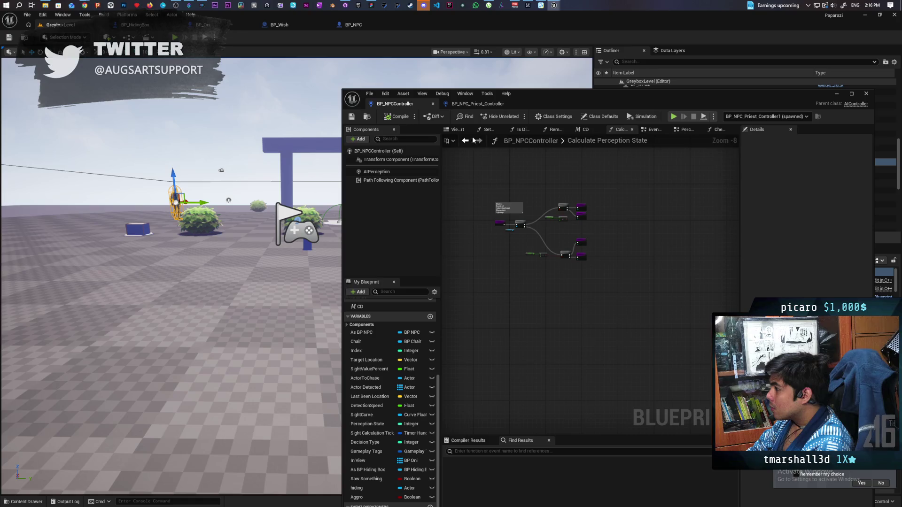
left_click(465, 140)
scroll(584, 269, "down", 3)
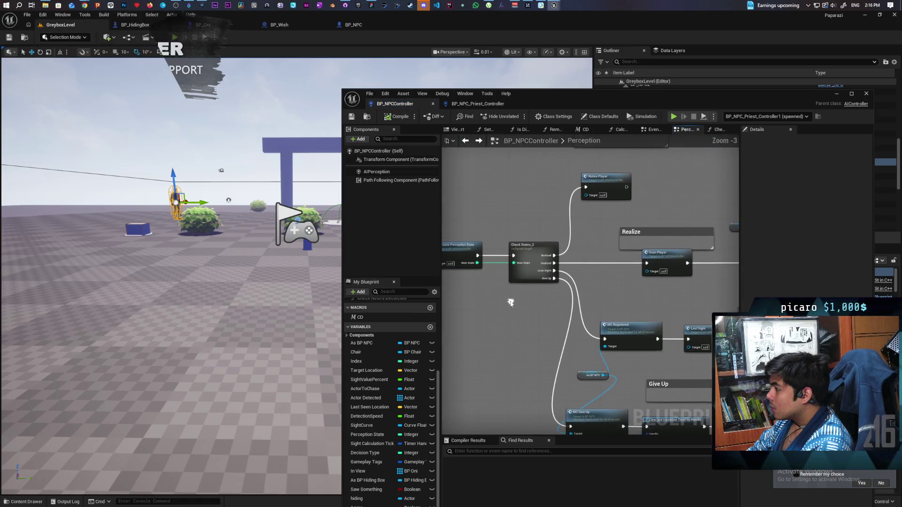
double_click(513, 267)
scroll(592, 295, "up", 3)
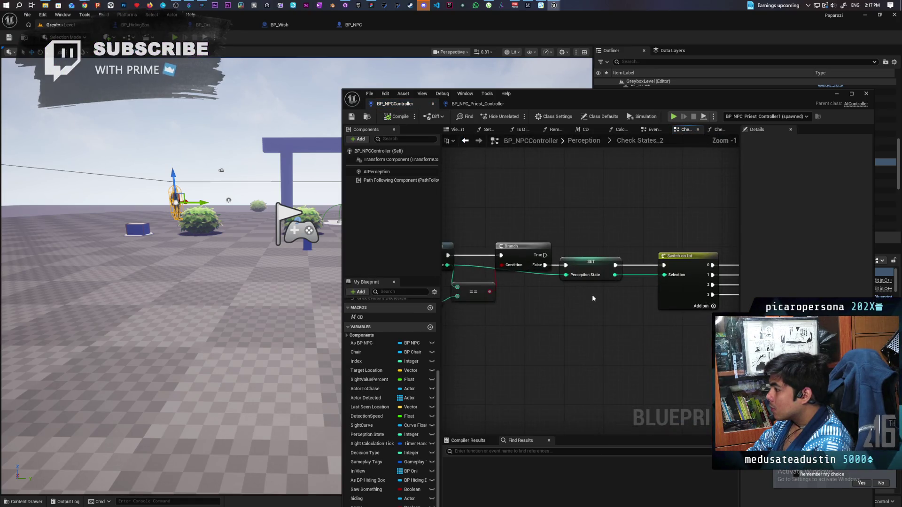
scroll(593, 298, "down", 2)
left_click_drag(486, 294, 488, 296)
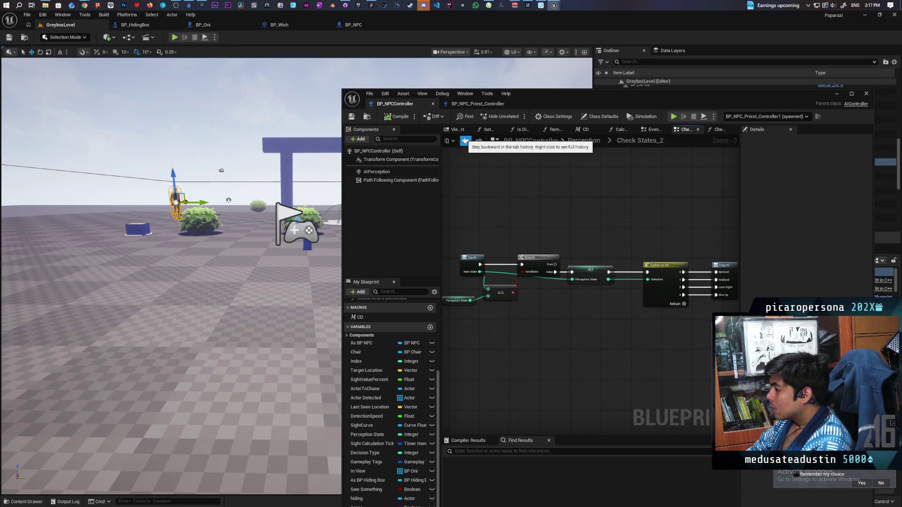
Reopen Calculate Perception State and select the entry, Is Valid and Actor to Chase nodes
left_click(465, 140)
scroll(602, 332, "up", 3)
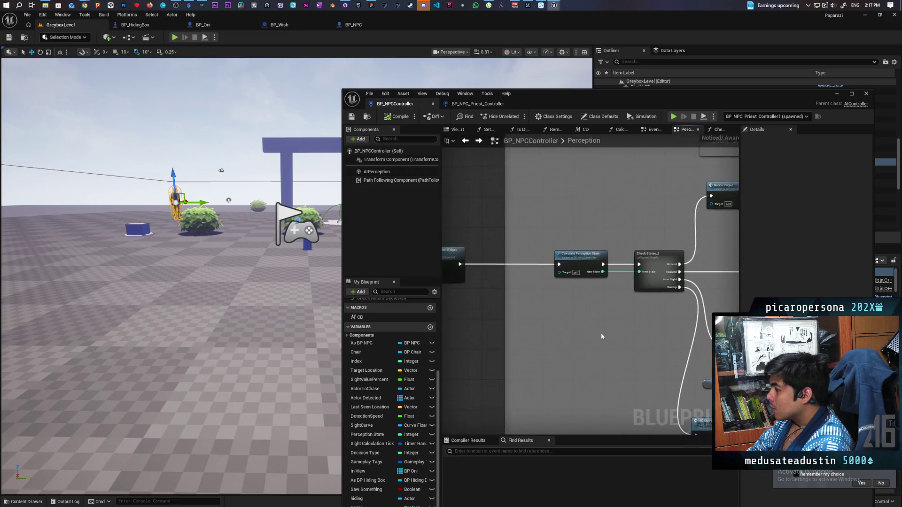
scroll(582, 319, "down", 3)
scroll(578, 319, "up", 2)
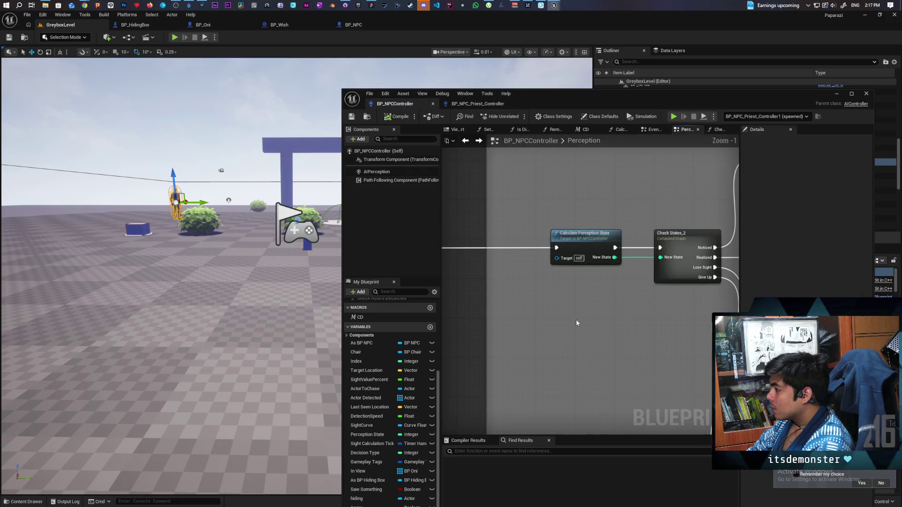
double_click(585, 242)
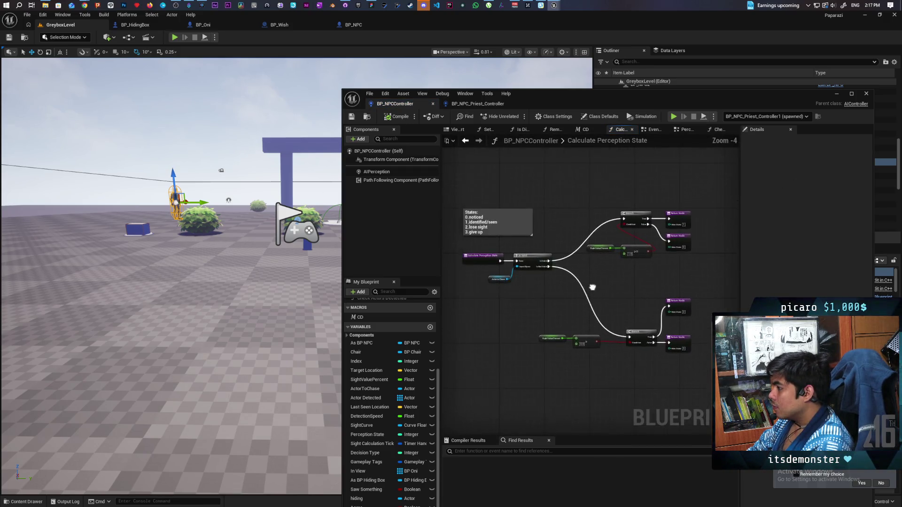
scroll(619, 303, "up", 1)
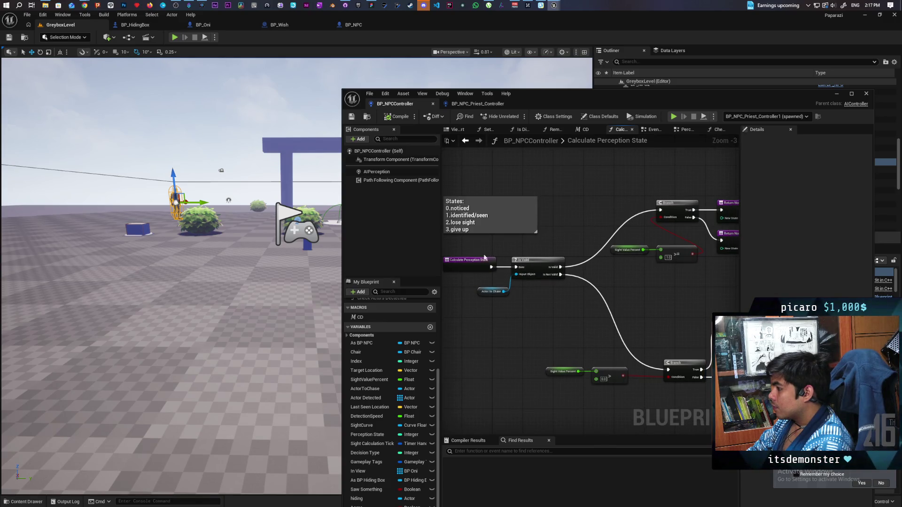
mouse_move(475, 317)
left_mouse_down()
mouse_move(535, 267)
mouse_move(548, 285)
left_mouse_up()
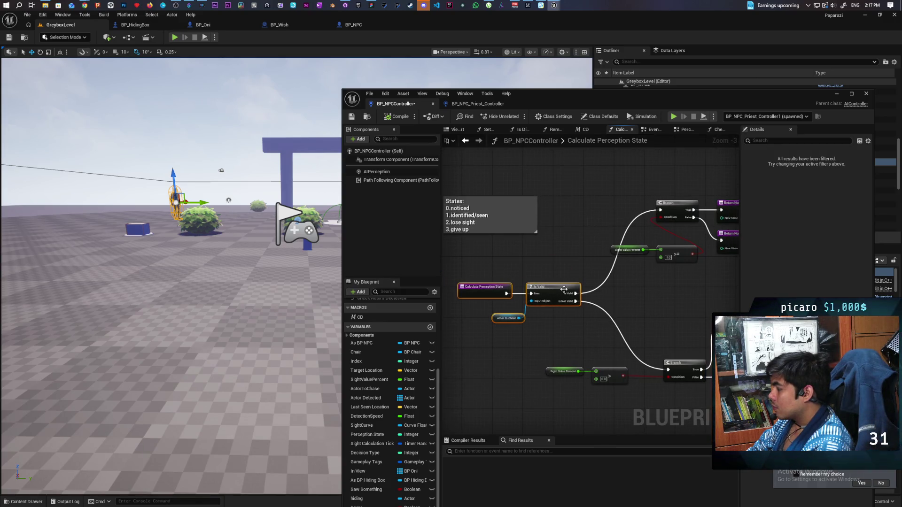
Shift the nodes and add a Get Perception State node beside the States comment
left_click(666, 303)
left_click_drag(665, 303, 572, 251)
left_click_drag(592, 284, 664, 278)
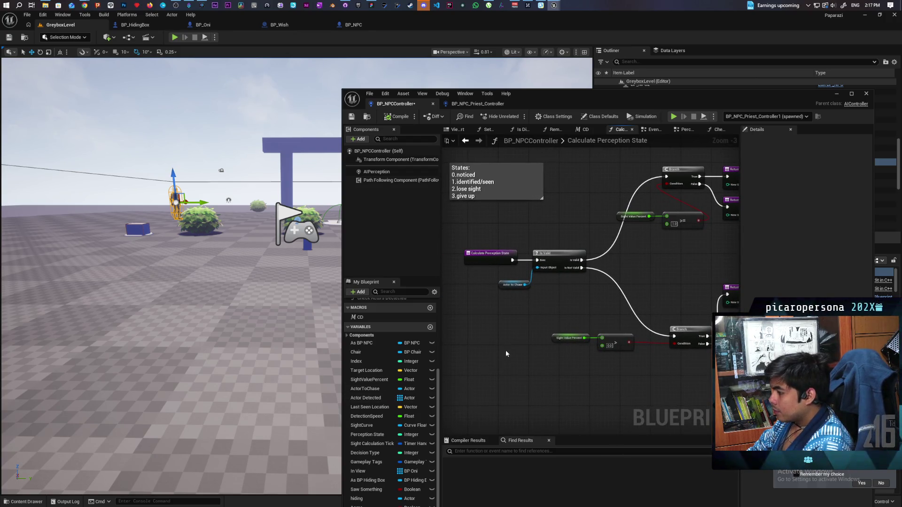
right_click(531, 309)
type("get pe")
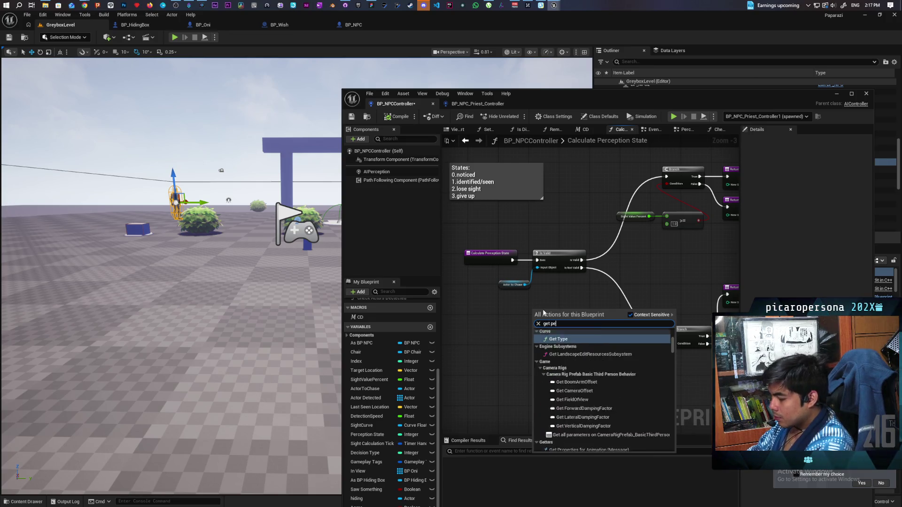
type("rception sta")
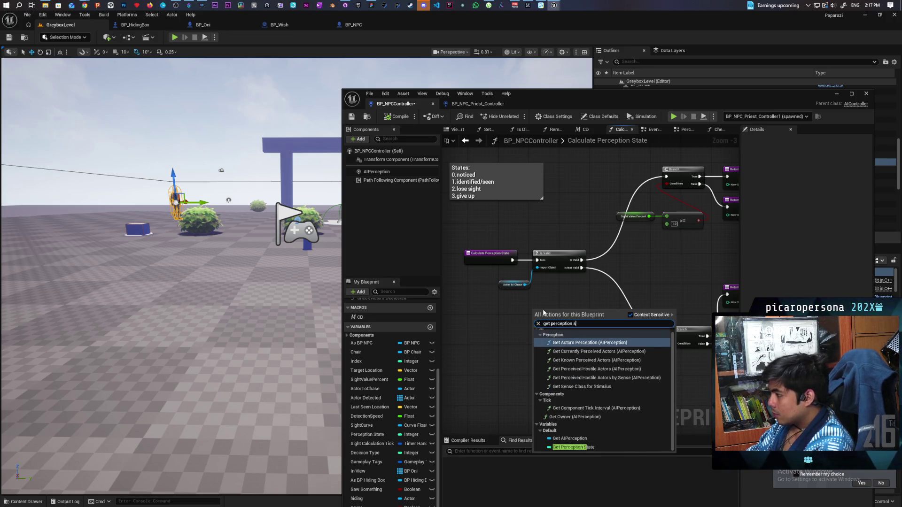
key("Return")
Save BP_NPCController and maximize the blueprint editor window
scroll(594, 304, "up", 1)
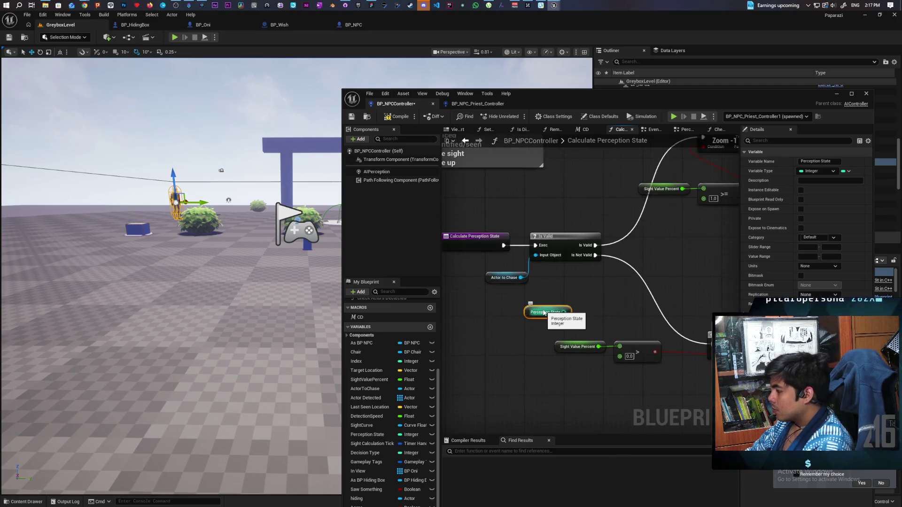
left_click_drag(595, 304, 592, 305)
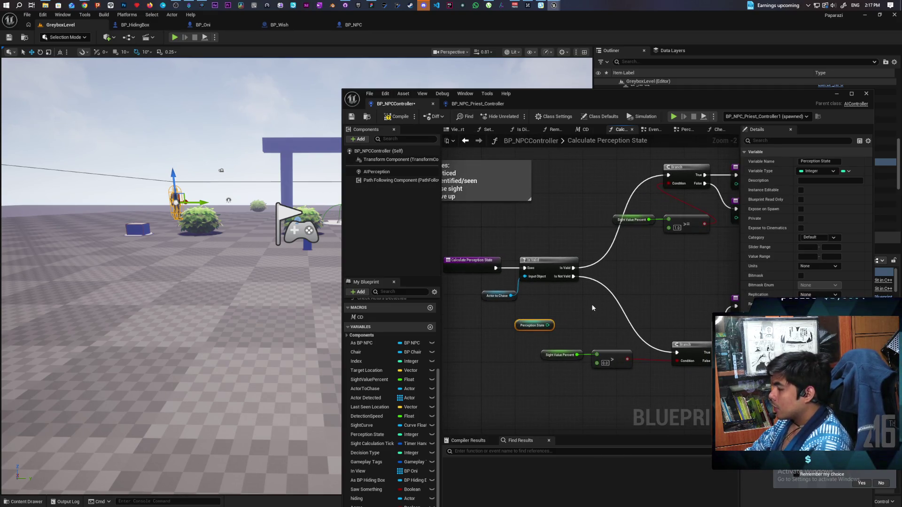
left_click(351, 118)
double_click(605, 97)
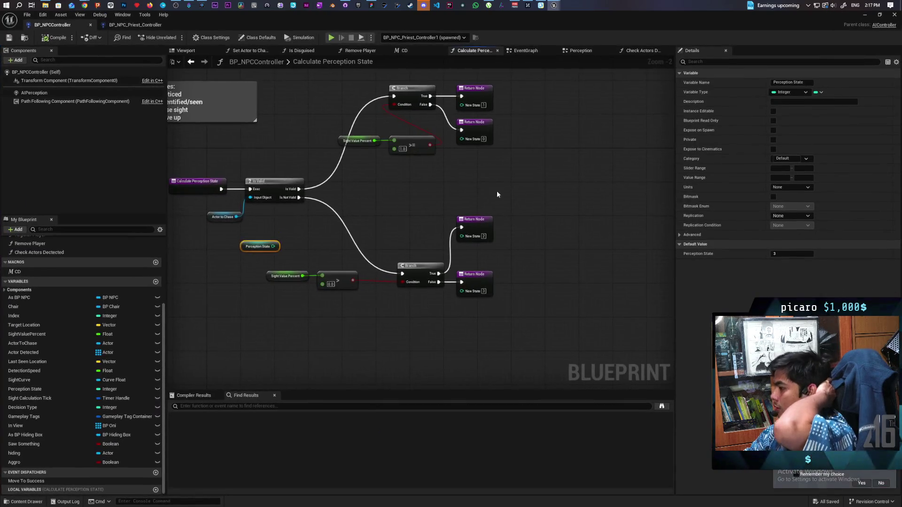
Insert a new '-1.Reset' line directly under 'States:' in the States comment
scroll(489, 254, "down", 1)
scroll(487, 255, "up", 1)
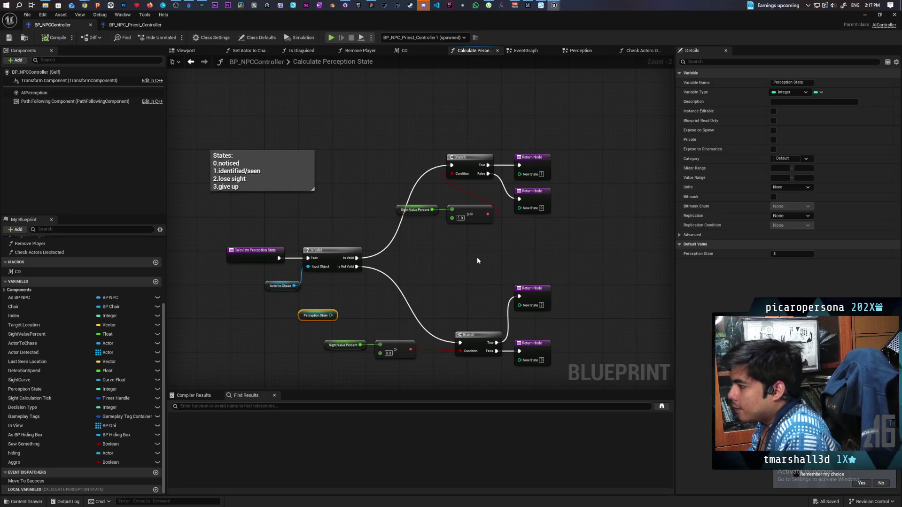
left_click(276, 177)
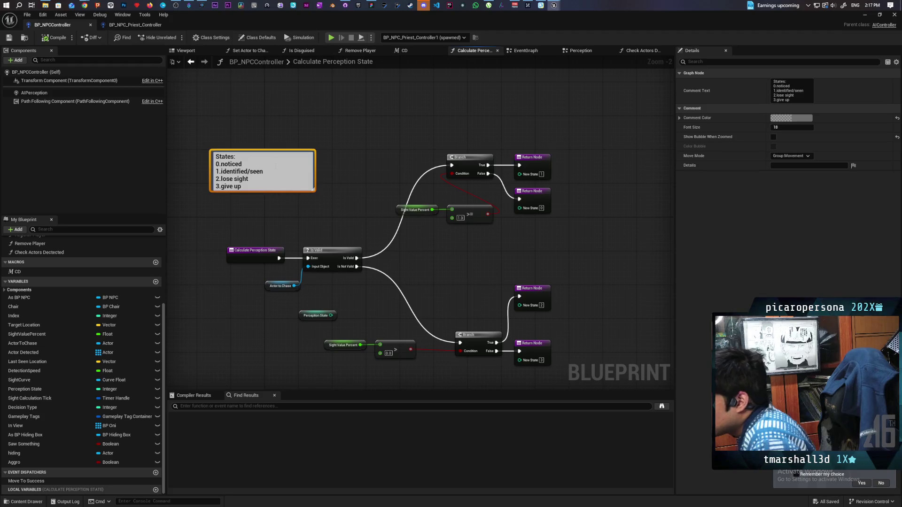
key("shift+Return")
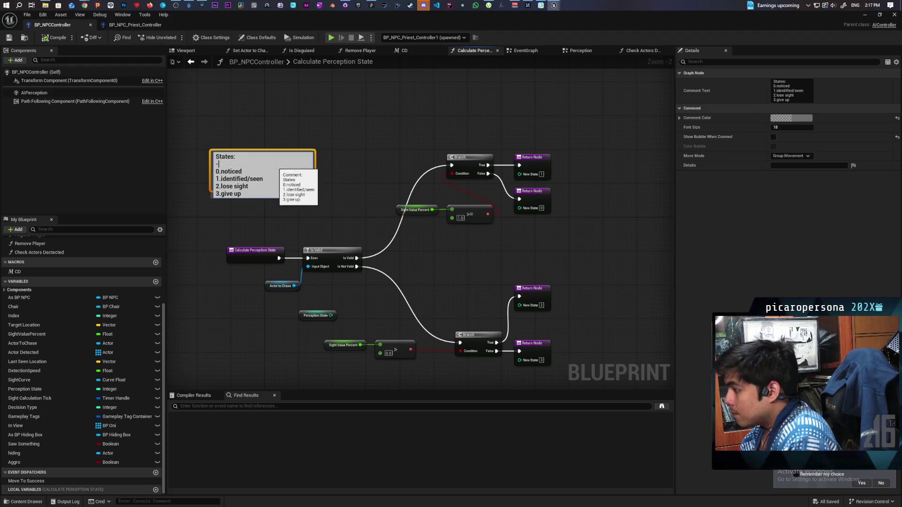
type("1.R")
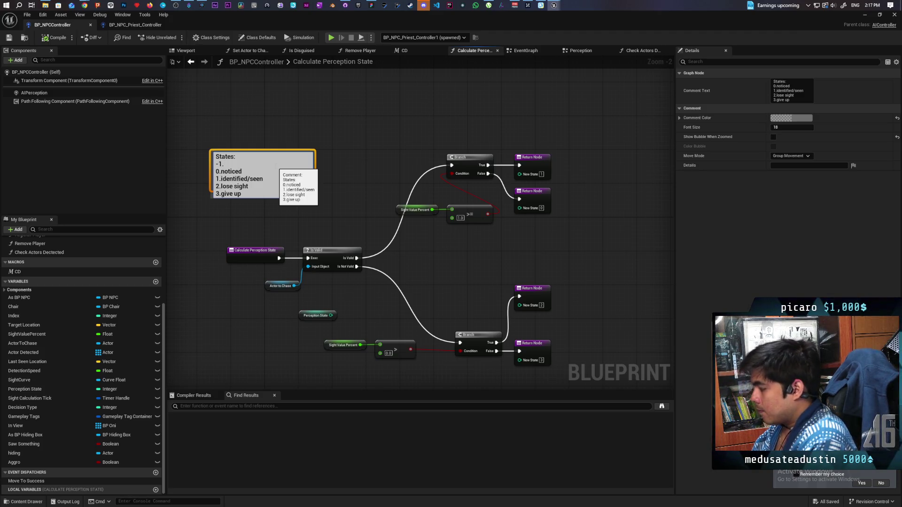
type("eset")
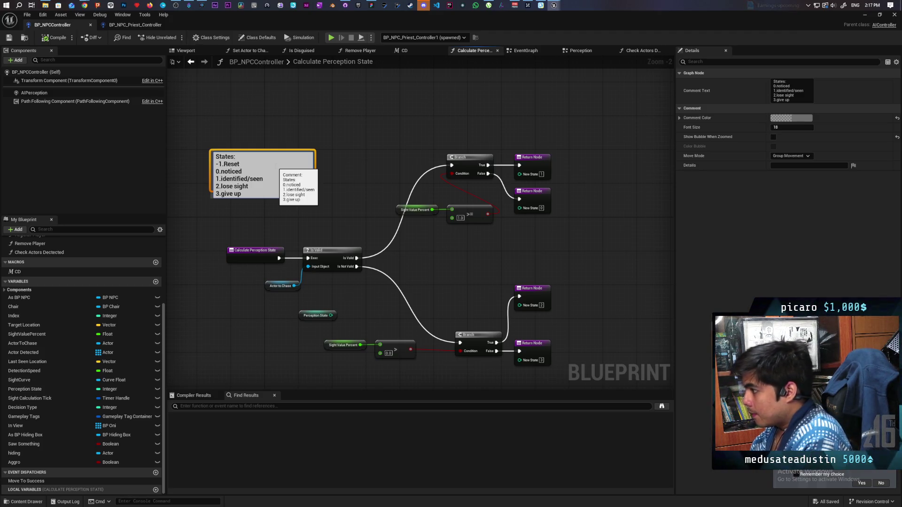
left_click(275, 111)
left_click(281, 191)
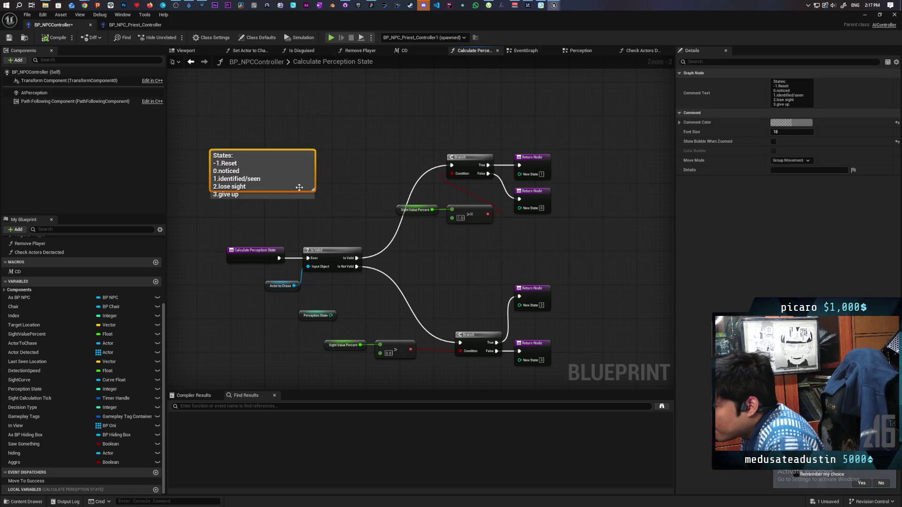
left_click(331, 205)
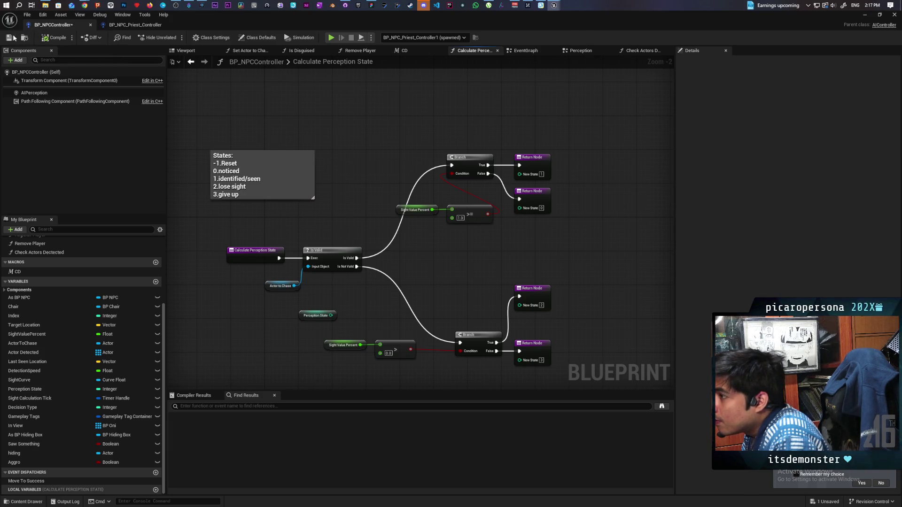
key("ctrl+s")
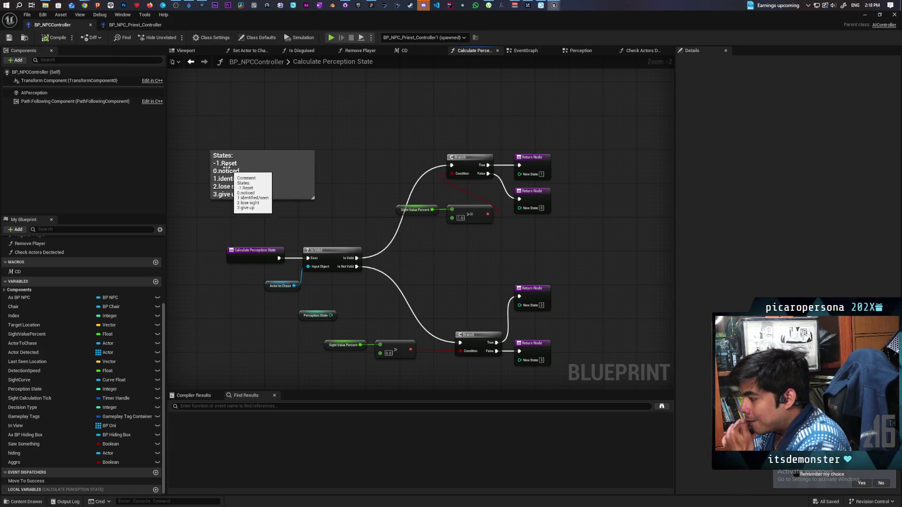
scroll(295, 221, "up", 1)
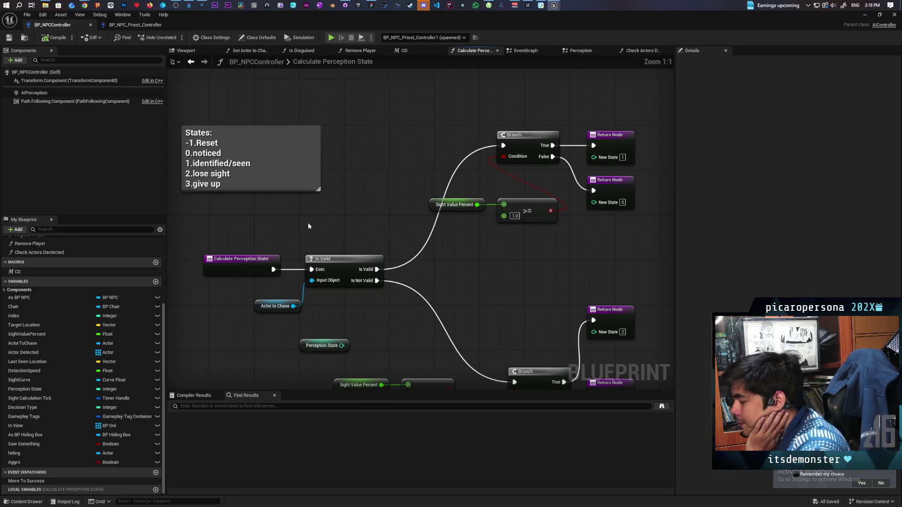
scroll(308, 221, "up", 1)
left_click_drag(320, 215, 325, 202)
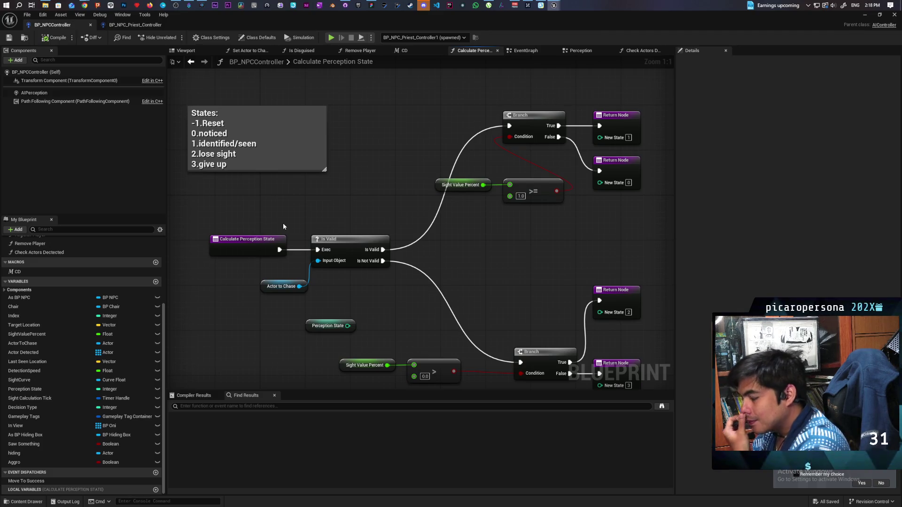
mouse_move(387, 309)
left_mouse_down()
mouse_move(369, 247)
mouse_move(362, 154)
mouse_move(321, 212)
mouse_move(322, 243)
left_mouse_up()
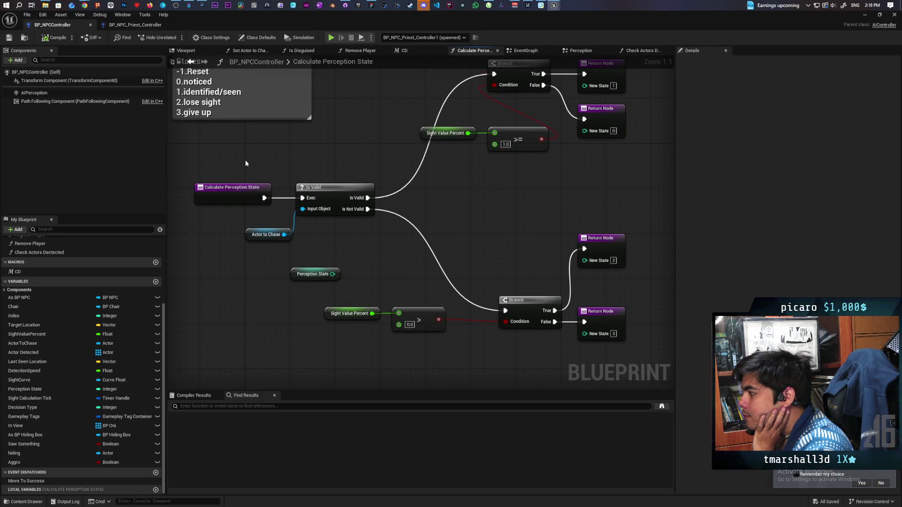
mouse_move(238, 155)
left_mouse_down()
mouse_move(368, 244)
mouse_move(351, 285)
mouse_move(379, 280)
mouse_move(356, 263)
mouse_move(329, 270)
left_mouse_up()
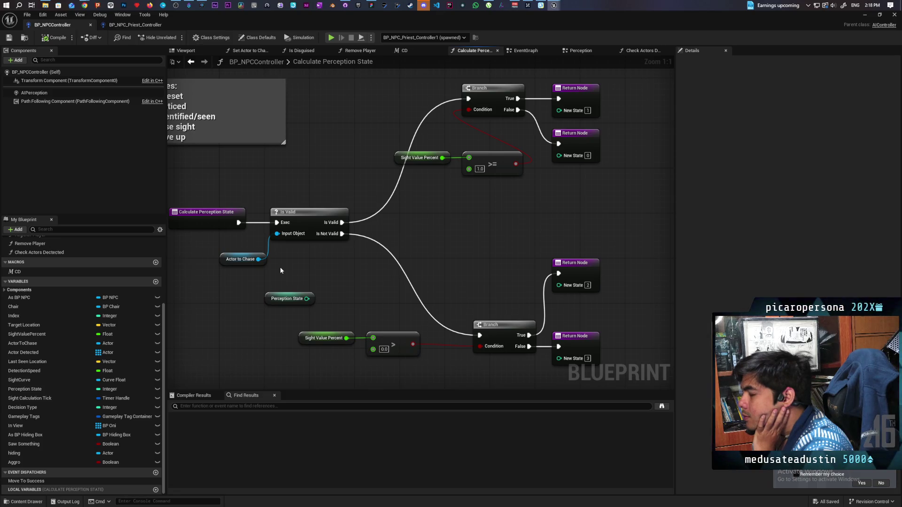
left_click_drag(284, 267, 339, 277)
scroll(360, 272, "down", 1)
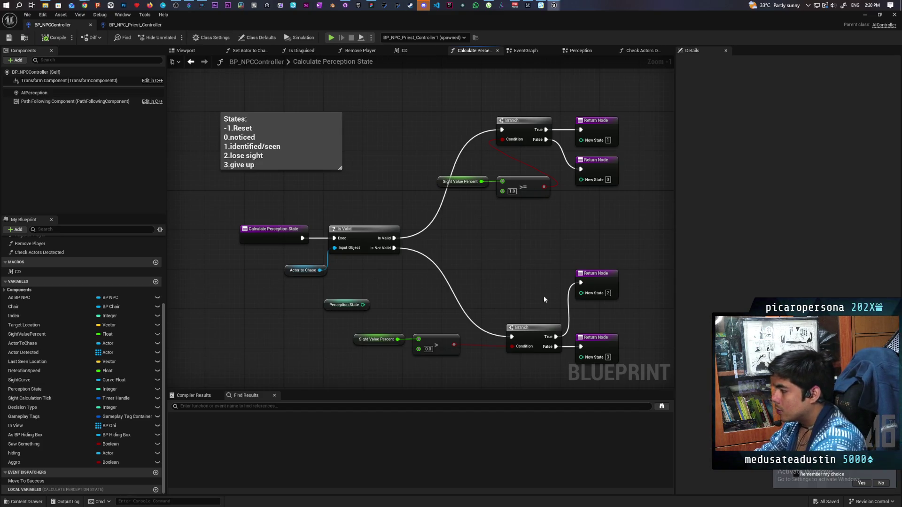
Move the lower Sight Value Percent > comparison and Branch left toward Is Valid
left_click_drag(522, 295, 487, 260)
mouse_move(356, 287)
left_mouse_down()
mouse_move(554, 328)
mouse_move(506, 328)
mouse_move(429, 300)
mouse_move(402, 301)
left_mouse_up()
left_click(422, 331)
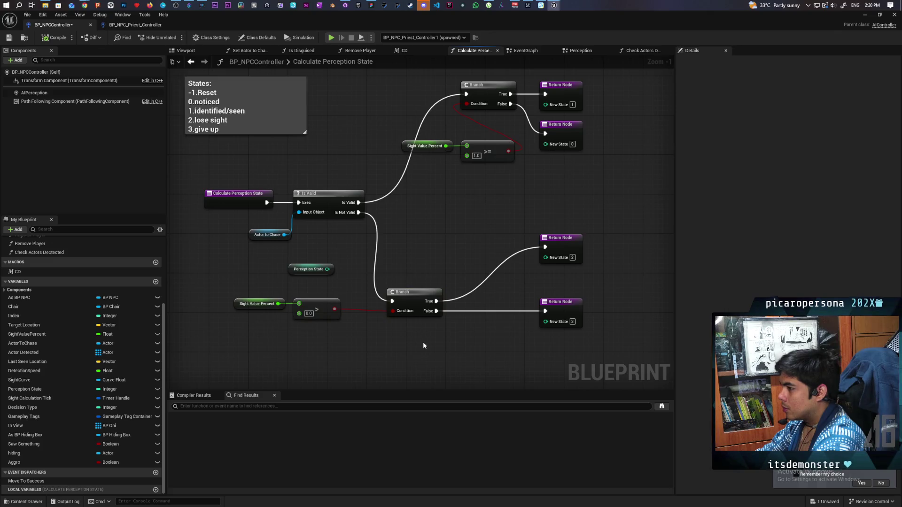
left_click_drag(423, 342, 423, 364)
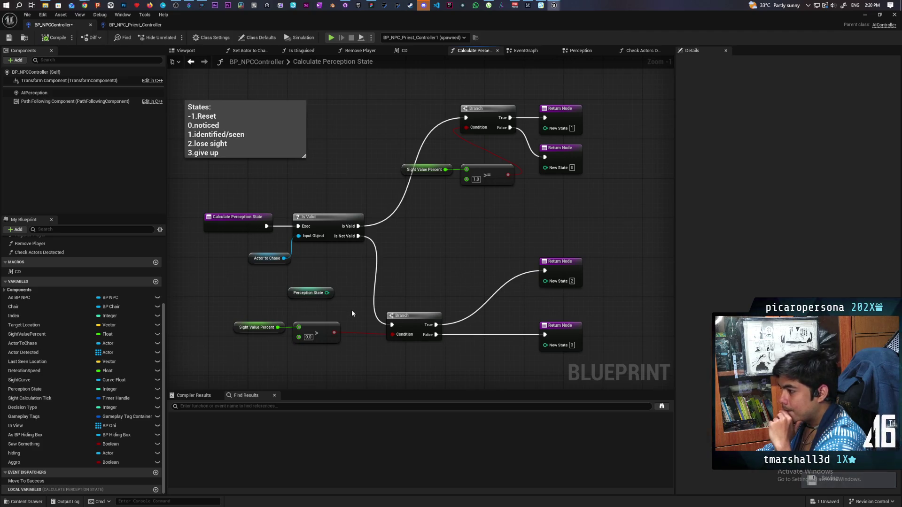
mouse_move(351, 309)
left_mouse_down()
mouse_move(431, 316)
mouse_move(439, 338)
mouse_move(463, 340)
left_mouse_up()
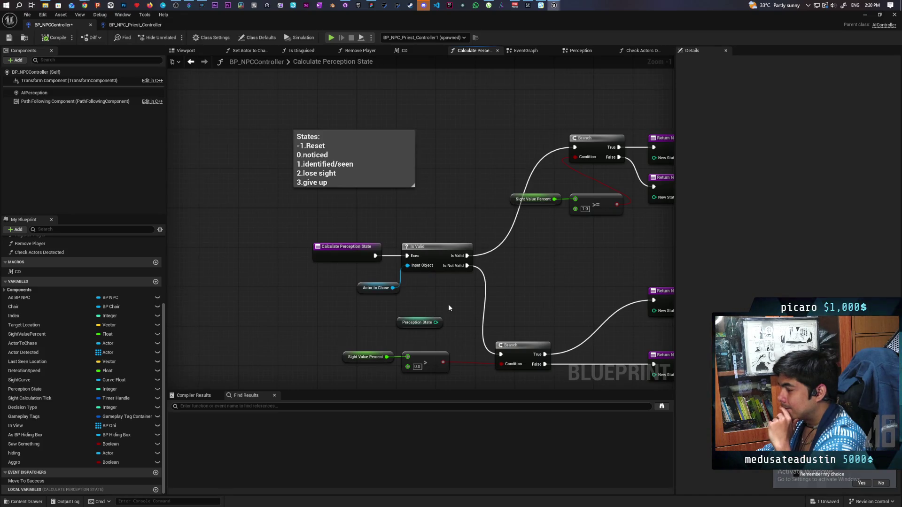
Make room by the entry node and add a Perception State > -1 comparison
left_click(398, 324)
mouse_move(337, 320)
left_mouse_down()
mouse_move(289, 306)
mouse_move(370, 303)
mouse_move(346, 313)
left_mouse_up()
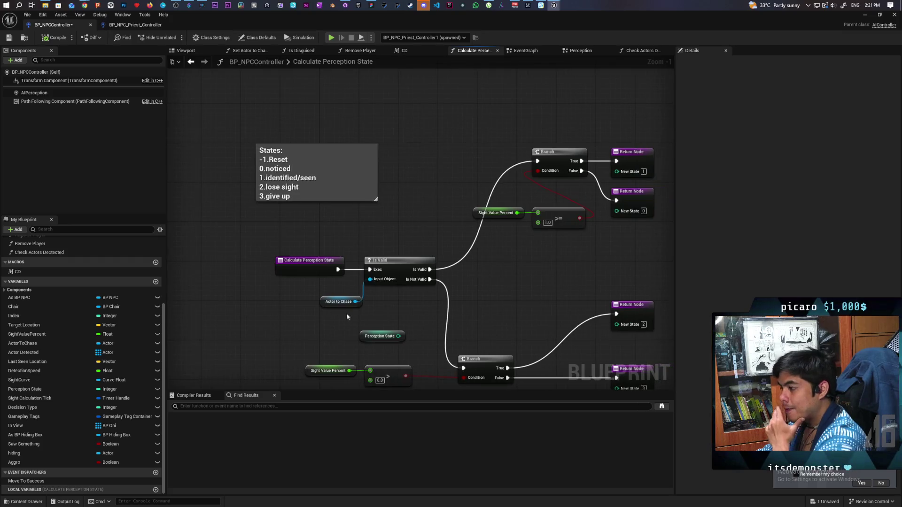
left_click_drag(305, 263, 196, 264)
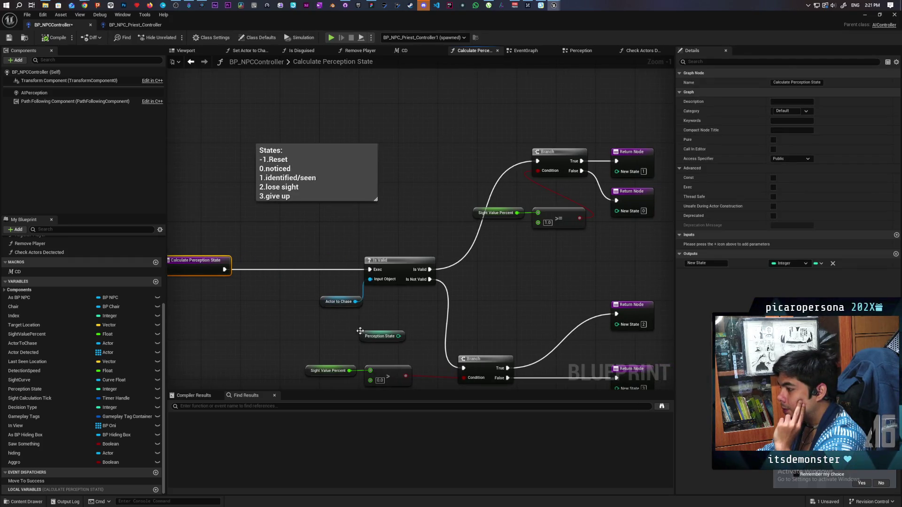
mouse_move(360, 330)
left_mouse_down()
mouse_move(233, 296)
mouse_move(186, 299)
mouse_move(245, 276)
left_mouse_up()
type(">")
key("Return")
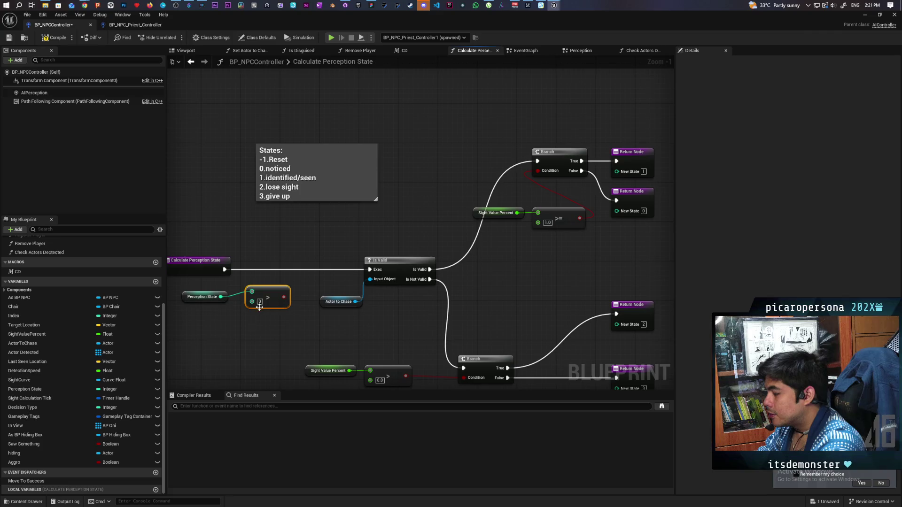
left_click(260, 302)
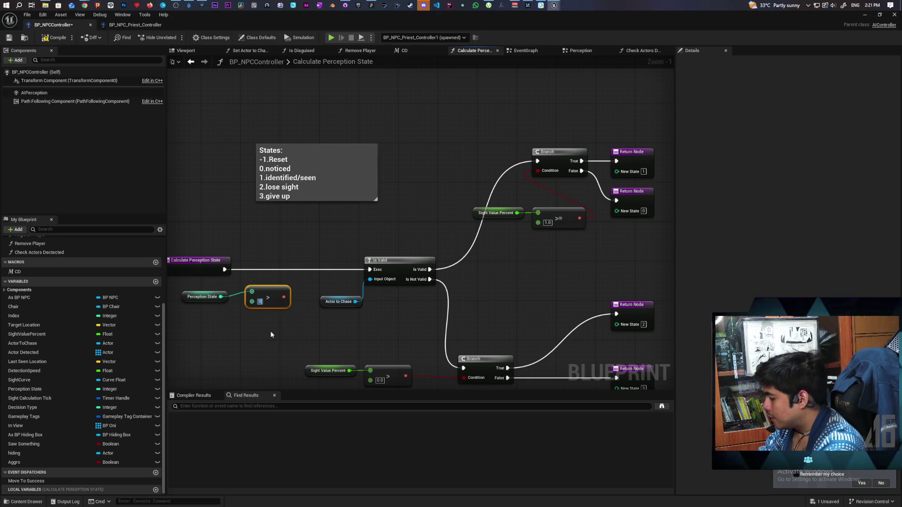
type("-1")
left_click(271, 334)
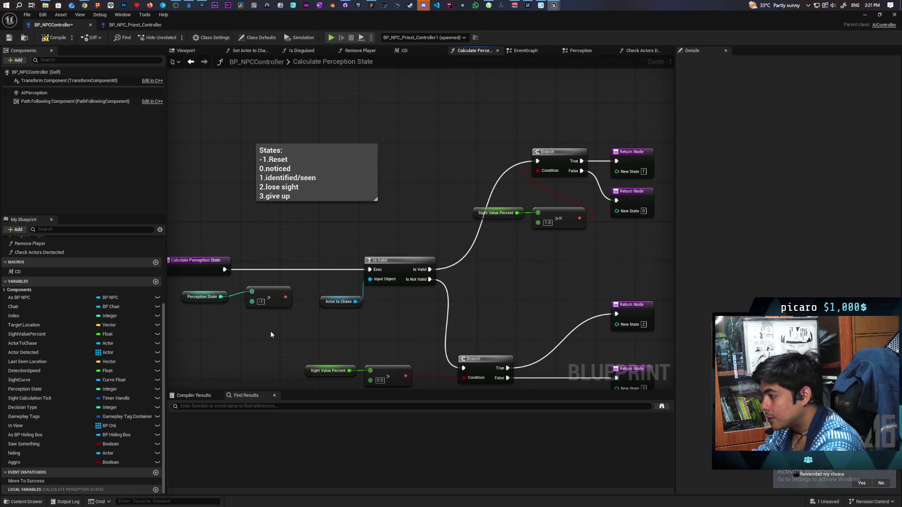
left_click_drag(264, 289, 236, 313)
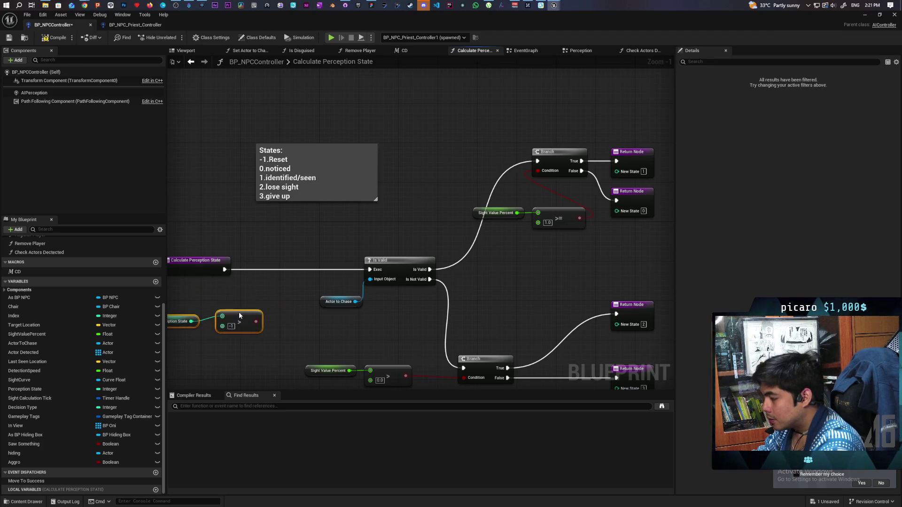
Add a Branch after the entry node, with its True output wired into Is Valid
key("b")
left_click(269, 290)
mouse_move(293, 297)
left_mouse_down()
mouse_move(271, 266)
mouse_move(252, 269)
mouse_move(378, 278)
mouse_move(370, 270)
left_mouse_up()
left_click_drag(255, 321, 252, 280)
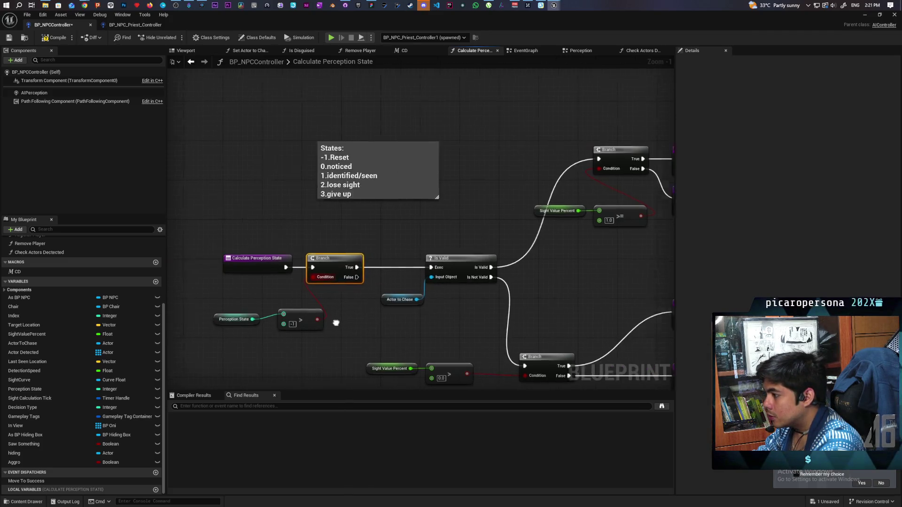
Wire the Branch's False output to a New State 3 return and align the comparison nodes
left_click_drag(263, 338, 371, 317)
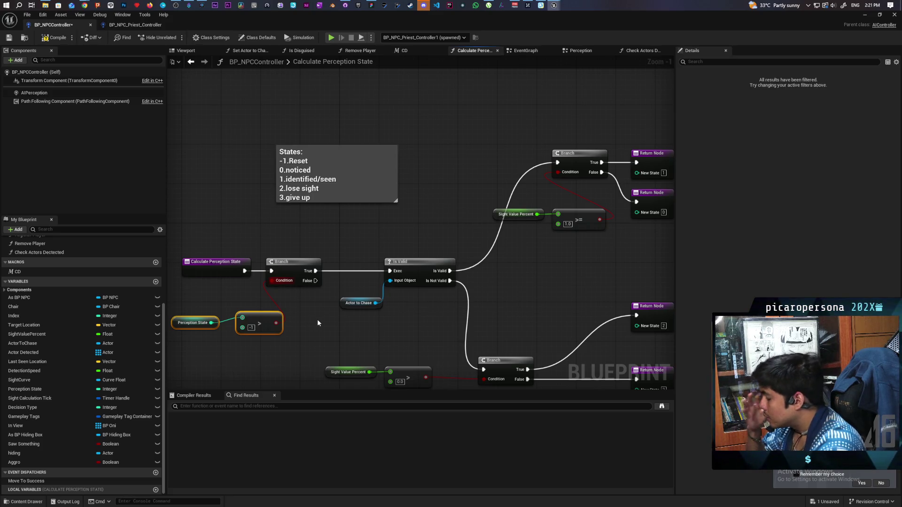
left_click_drag(317, 323, 450, 264)
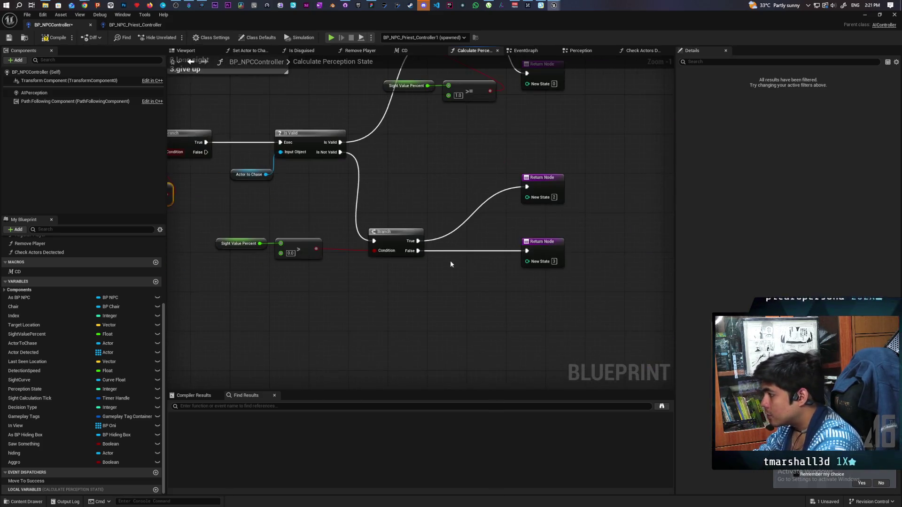
mouse_move(583, 248)
left_mouse_down()
mouse_move(489, 263)
mouse_move(396, 254)
left_mouse_up()
mouse_move(368, 206)
left_mouse_down()
mouse_move(380, 248)
mouse_move(398, 266)
mouse_move(404, 253)
left_mouse_up()
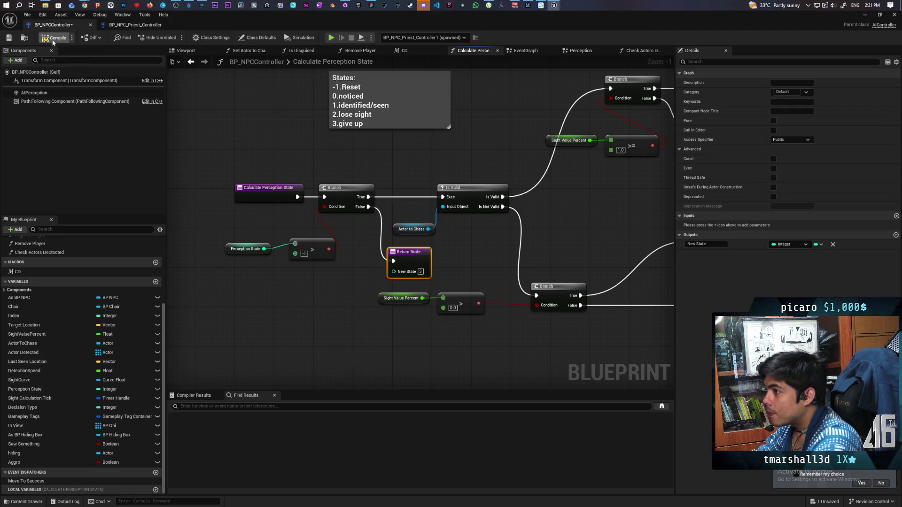
left_click_drag(302, 265, 222, 238)
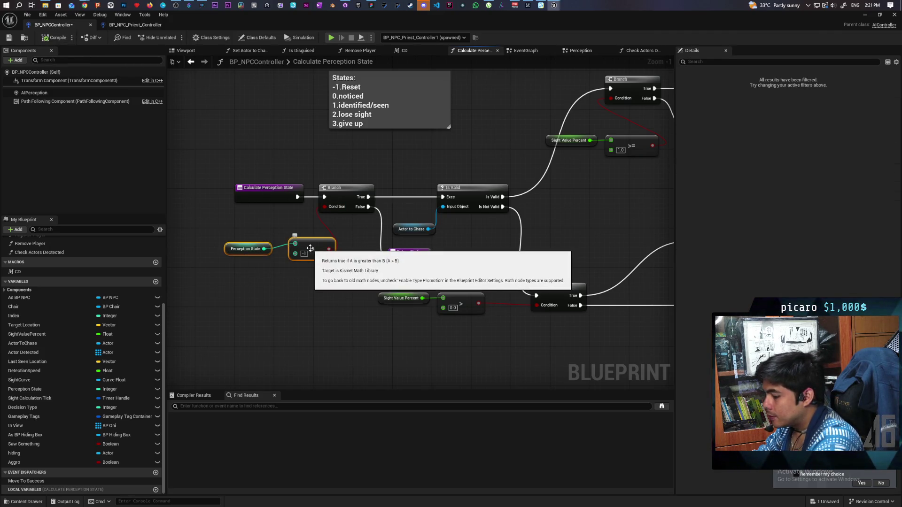
key("q")
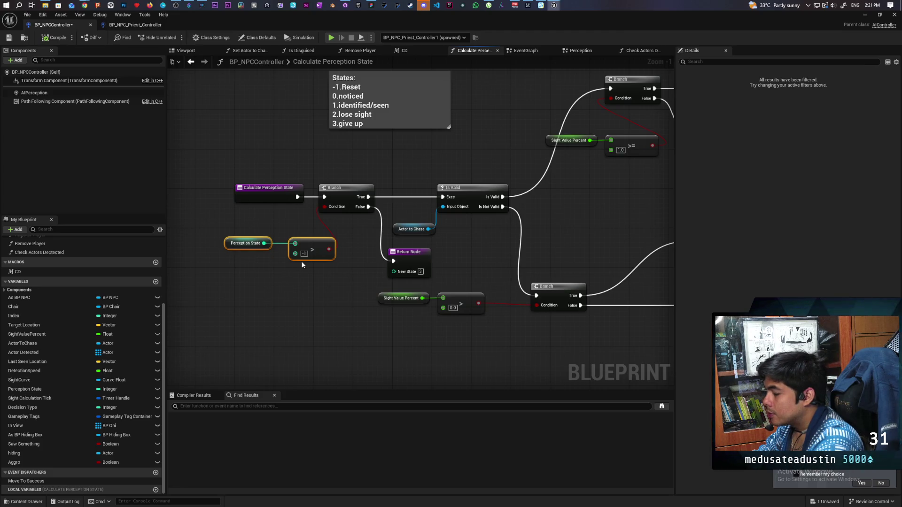
scroll(301, 291, "up", 1)
left_click(339, 227)
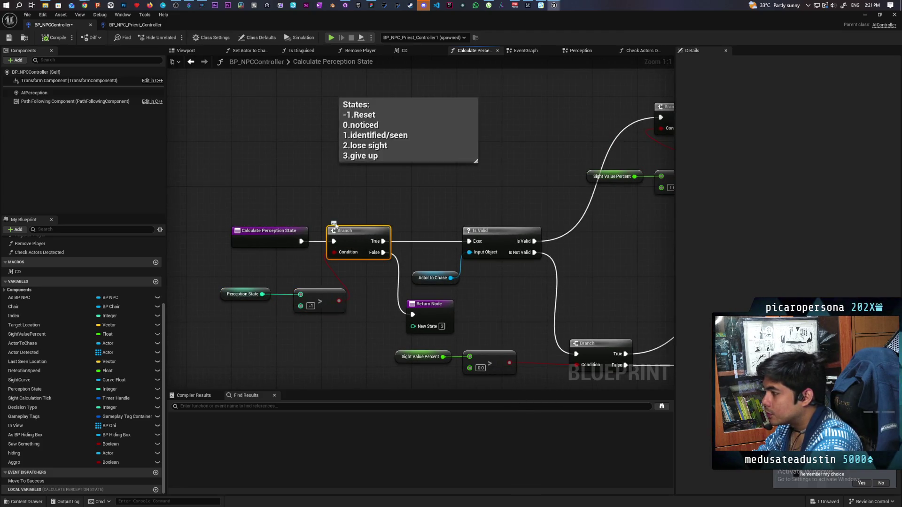
Comment the new Branch 'Check for reset', then compile and save
left_click(334, 224)
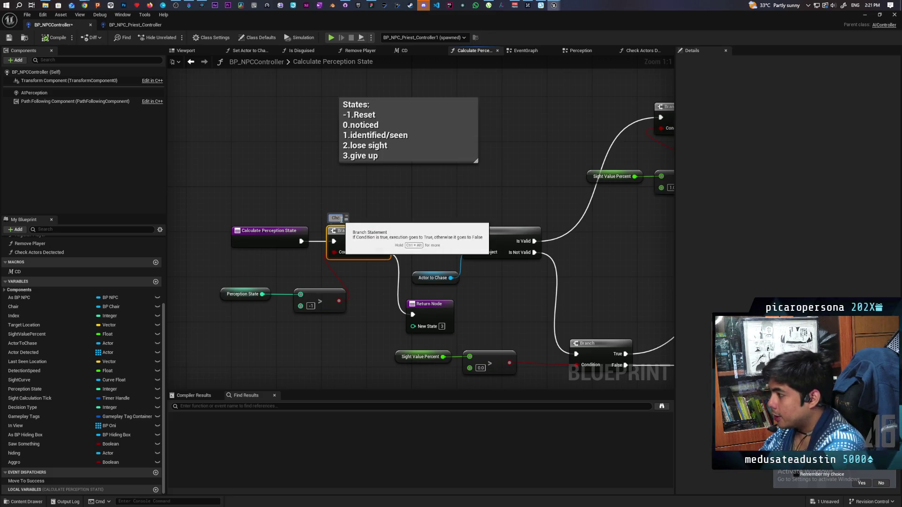
type("ck for reset")
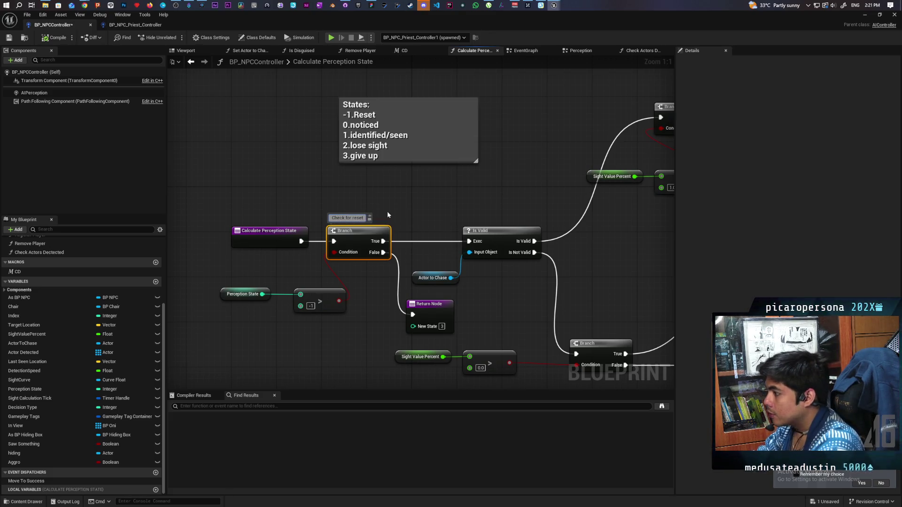
left_click(439, 213)
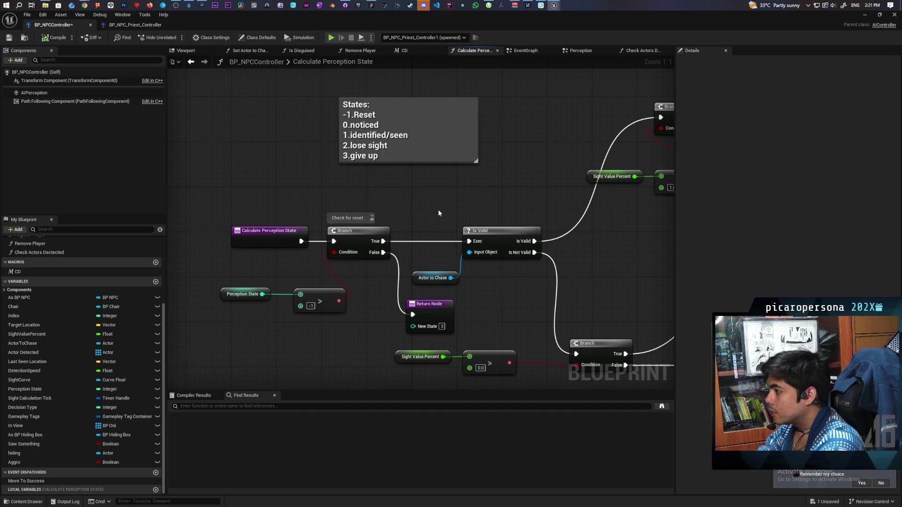
left_click(52, 37)
left_click(9, 38)
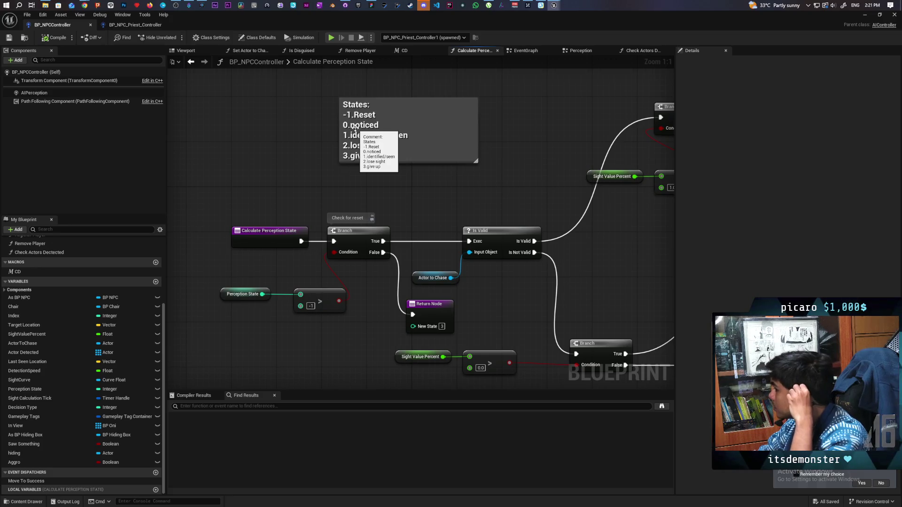
Review the return nodes and move the Perception State comparison nodes up-left
mouse_move(356, 127)
left_mouse_down()
mouse_move(320, 92)
mouse_move(243, 89)
left_mouse_up()
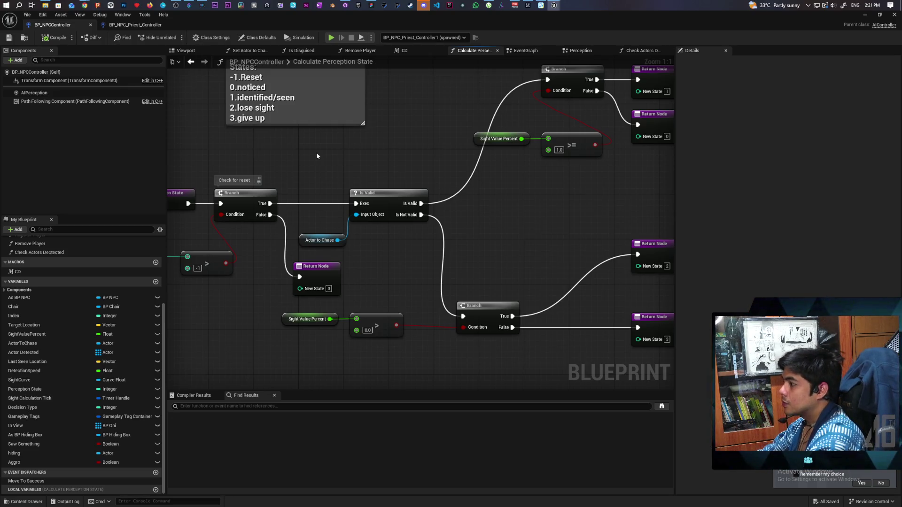
left_click_drag(317, 156, 387, 165)
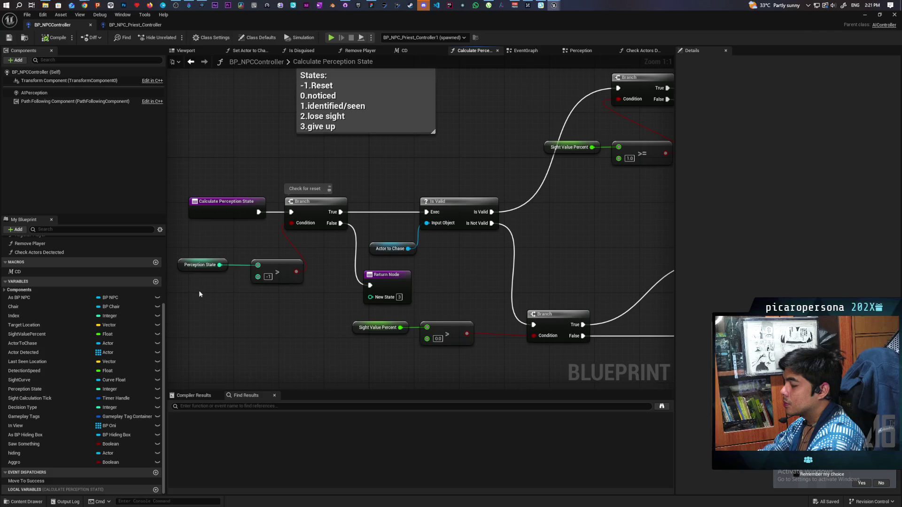
mouse_move(200, 294)
left_mouse_down()
mouse_move(286, 267)
mouse_move(255, 261)
mouse_move(264, 249)
left_mouse_up()
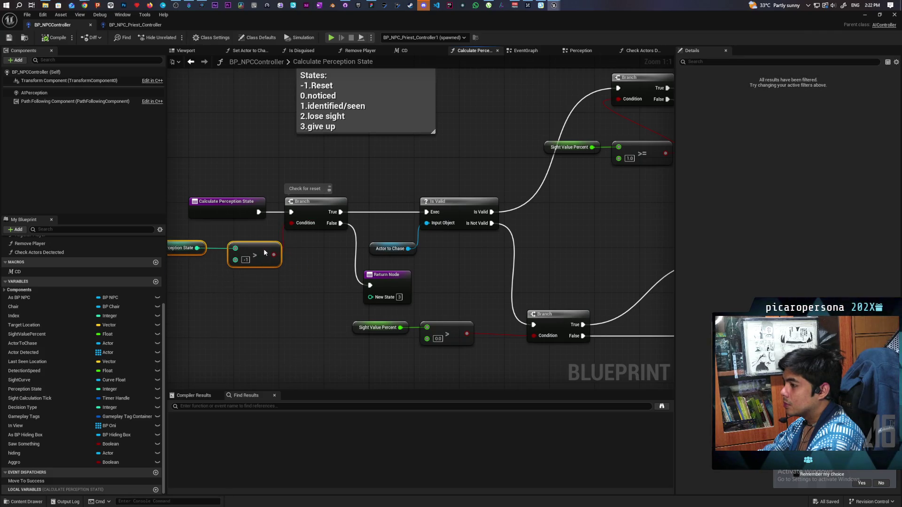
left_click(297, 289)
scroll(300, 291, "down", 2)
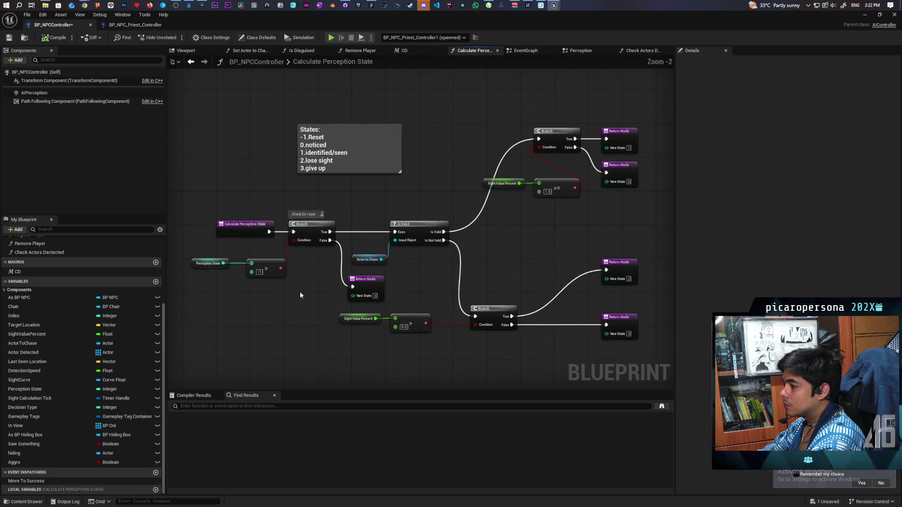
scroll(299, 291, "up", 1)
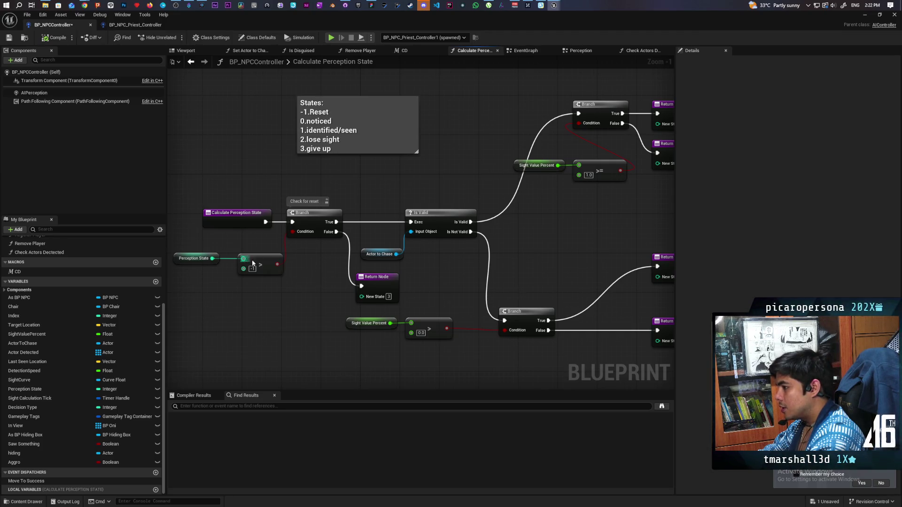
Wire the entry straight to Is Valid and detach the reset Branch below it
left_click_drag(209, 287, 285, 264)
left_click_drag(455, 273, 411, 278)
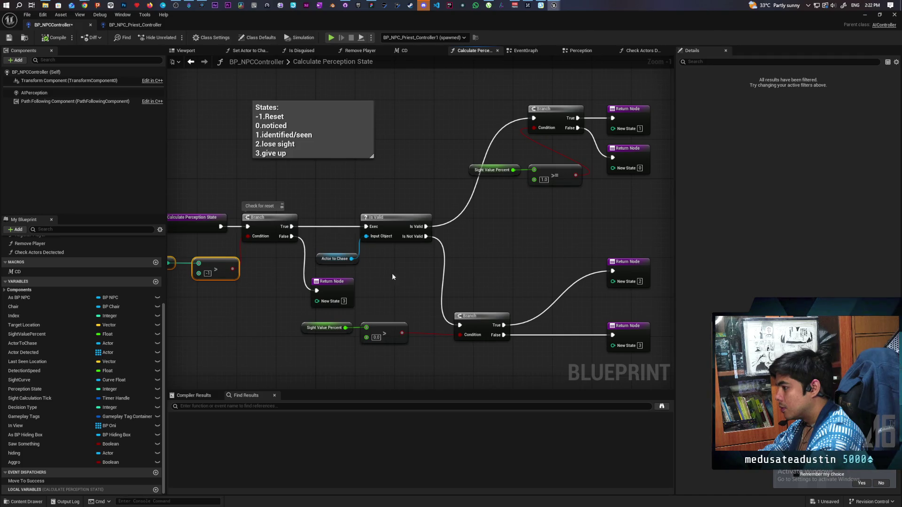
left_click_drag(219, 228, 366, 227)
left_click_drag(271, 227, 266, 257)
left_click_drag(322, 236, 336, 247)
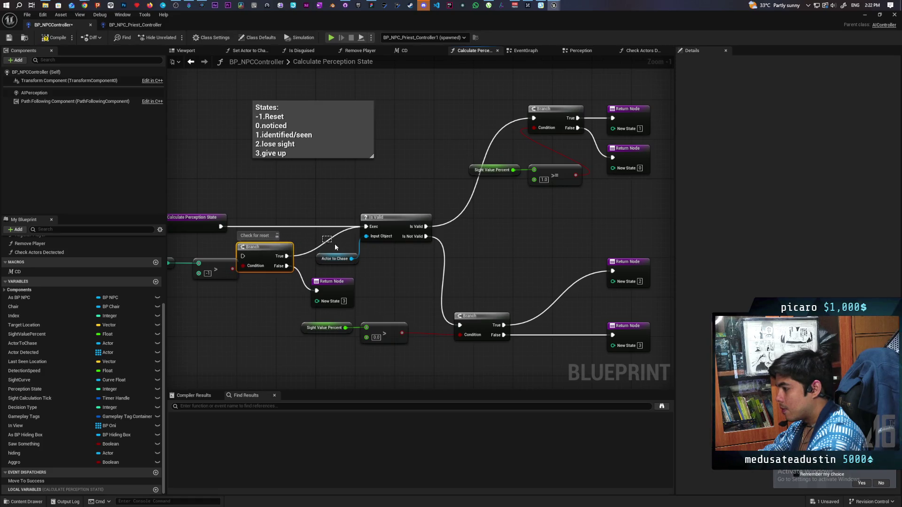
left_click(323, 241, "alt")
mouse_move(261, 258)
left_mouse_down()
mouse_move(266, 268)
mouse_move(269, 256)
left_mouse_up()
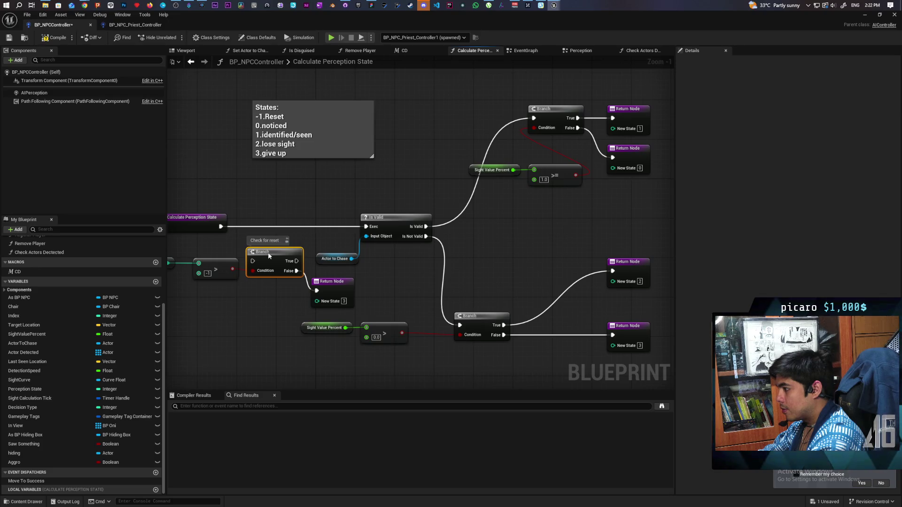
scroll(269, 297, "down", 1)
scroll(269, 297, "up", 1)
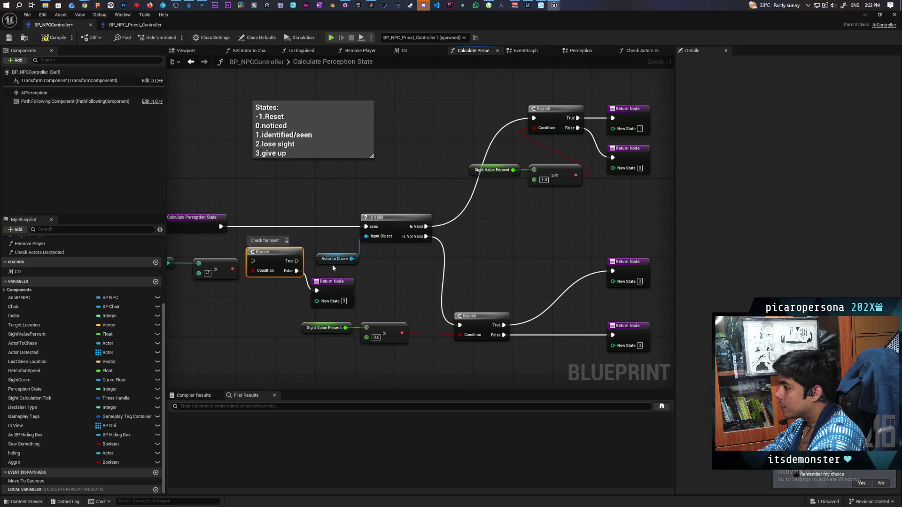
left_click(398, 223)
left_click_drag(458, 137, 639, 205)
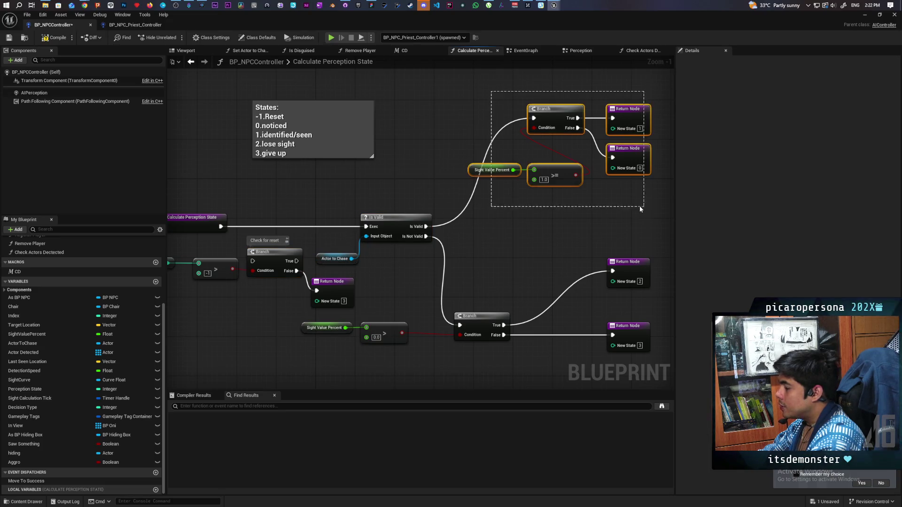
left_click(515, 222)
Place the Check for reset Branch after Is Valid, its True feeding the sight Branch
left_click_drag(271, 191, 202, 228)
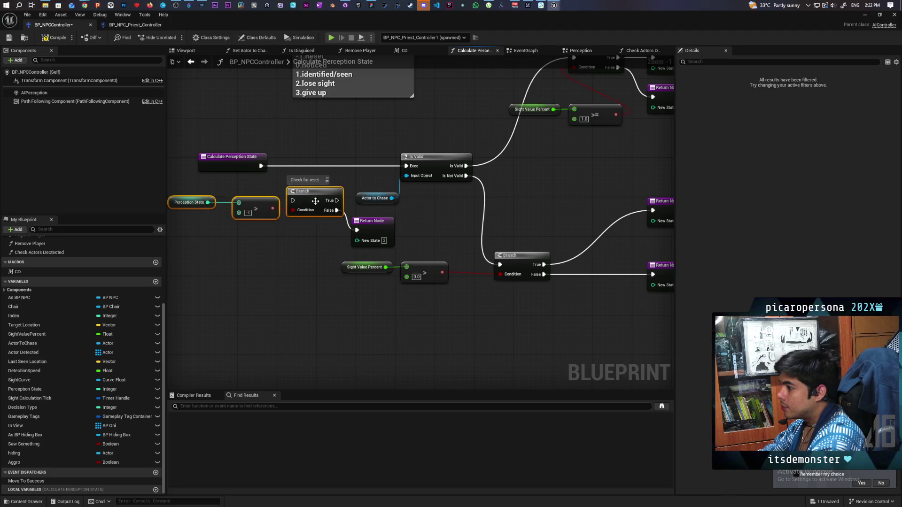
left_click_drag(299, 218, 355, 219)
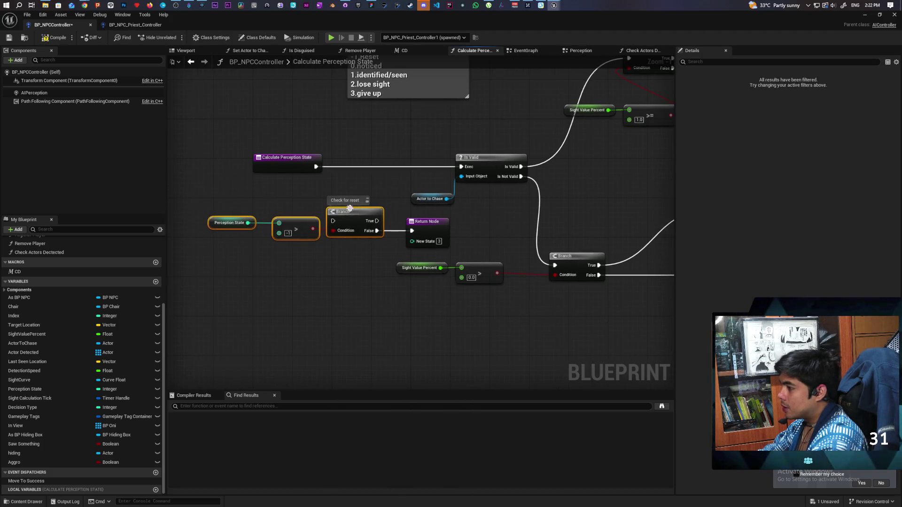
left_click_drag(427, 156, 481, 201)
left_click_drag(494, 166, 396, 165)
mouse_move(355, 215)
left_mouse_down()
mouse_move(474, 194)
mouse_move(466, 181)
mouse_move(476, 176)
mouse_move(555, 265)
left_mouse_up()
mouse_move(429, 228)
left_mouse_down()
mouse_move(575, 179)
mouse_move(568, 184)
left_mouse_up()
mouse_move(460, 173)
left_mouse_down()
mouse_move(424, 221)
mouse_move(450, 213)
mouse_move(454, 173)
left_mouse_up()
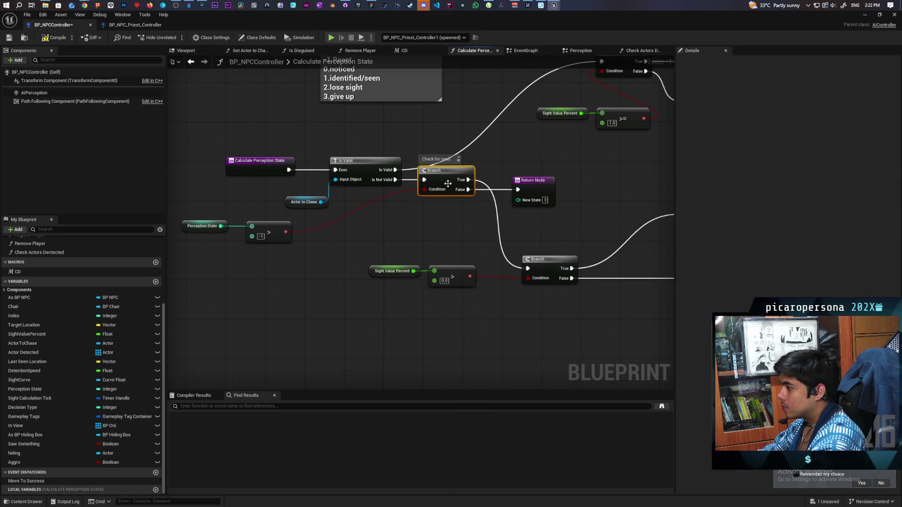
Rearrange the comparisons, sight Branch and New State 3 return, then compile and save
mouse_move(213, 260)
left_mouse_down()
mouse_move(276, 222)
mouse_move(381, 223)
left_mouse_up()
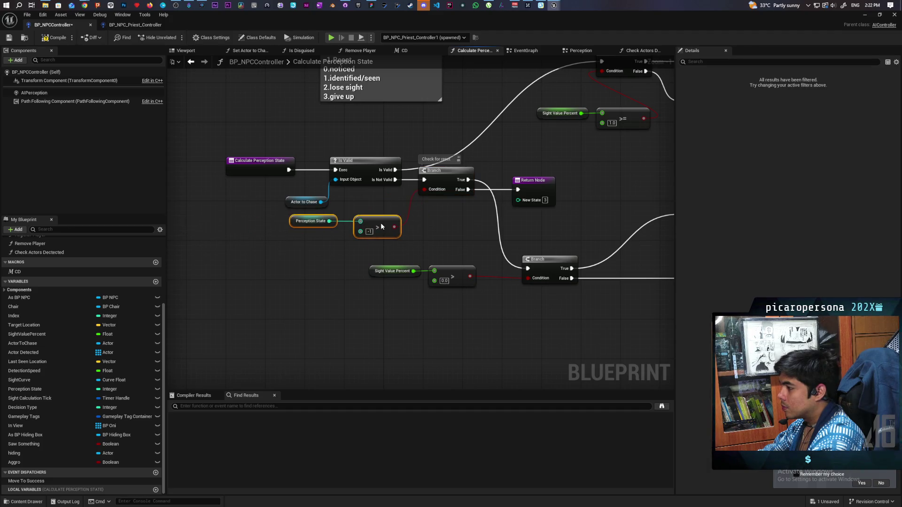
left_click_drag(448, 180, 446, 234)
left_click_drag(530, 191, 511, 306)
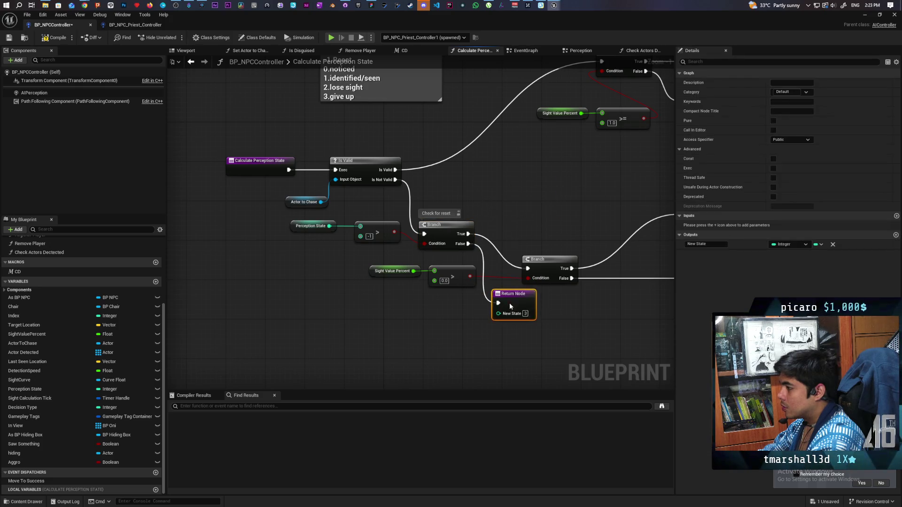
left_click_drag(475, 251, 475, 216)
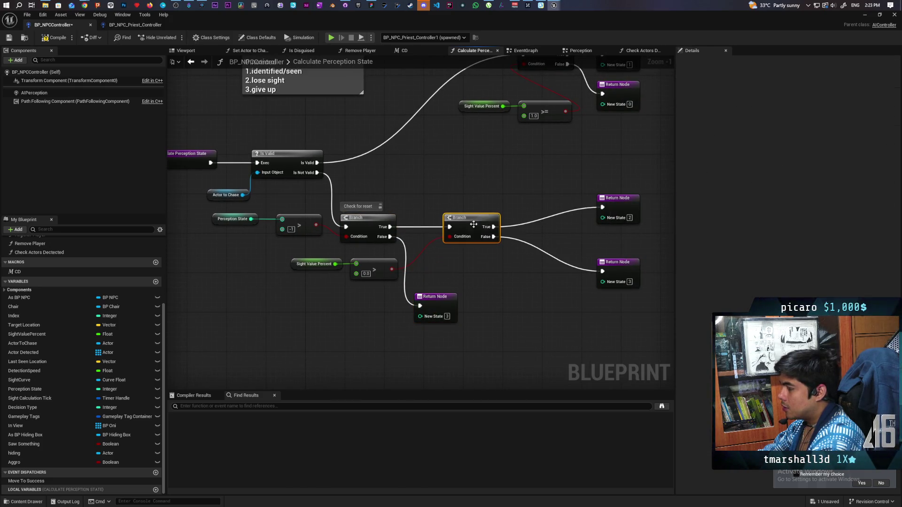
left_click(351, 292)
mouse_move(351, 293)
left_mouse_down()
mouse_move(329, 259)
mouse_move(413, 260)
mouse_move(429, 182)
mouse_move(486, 183)
left_mouse_up()
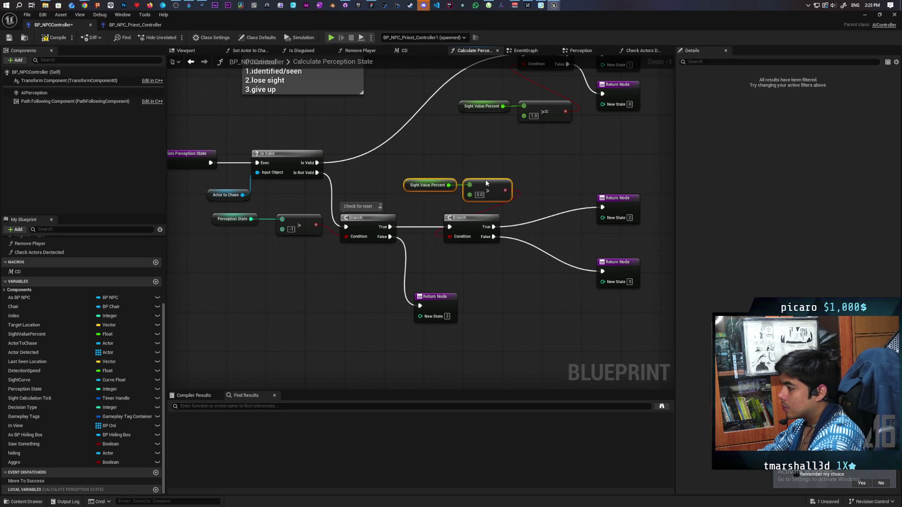
left_click(475, 266)
left_click_drag(436, 303, 419, 279)
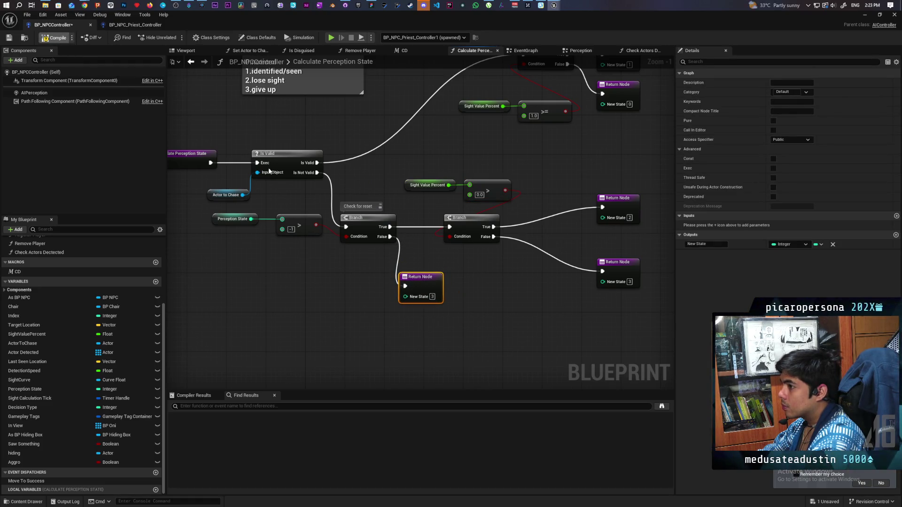
key("ctrl+s")
Line up the New State 3 and 2 returns, save, and add a Branch before New State 2
left_click_drag(462, 288, 532, 317)
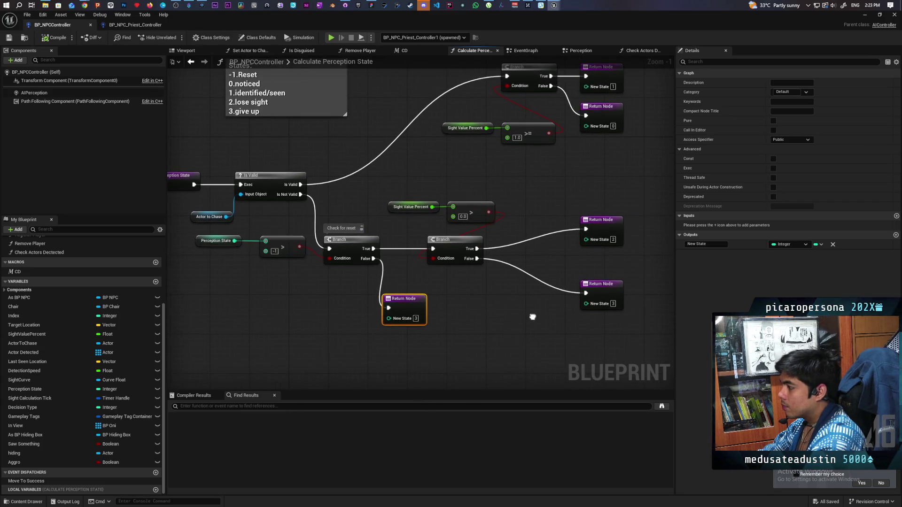
mouse_move(603, 291)
left_mouse_down()
mouse_move(531, 320)
mouse_move(528, 304)
mouse_move(549, 305)
left_mouse_up()
left_click(560, 284)
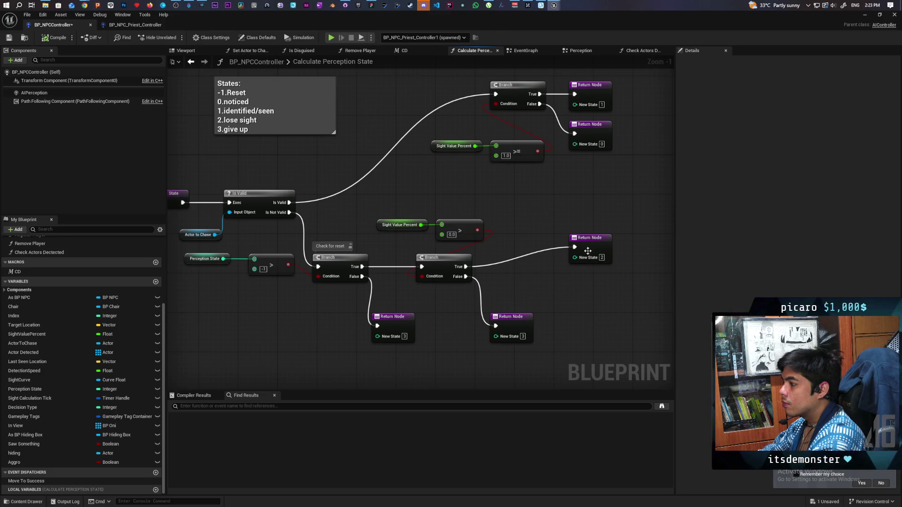
left_click_drag(588, 250, 572, 261)
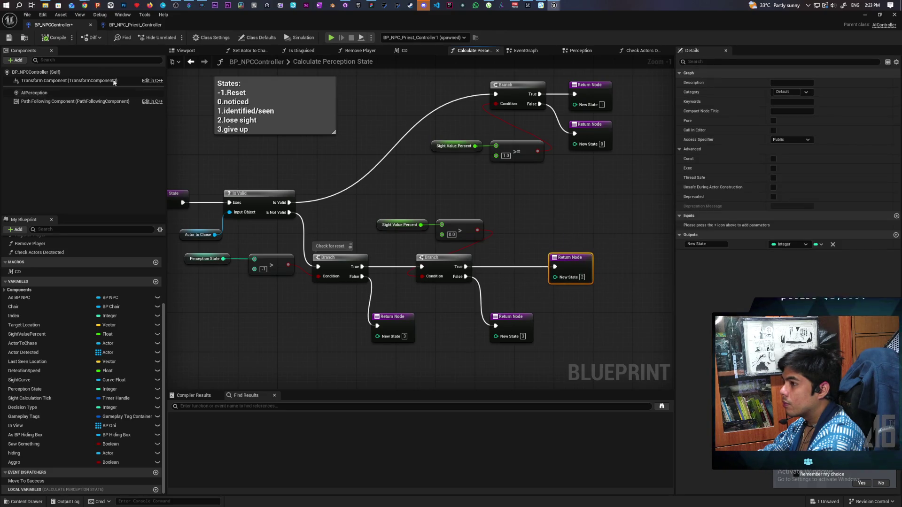
left_click(8, 38)
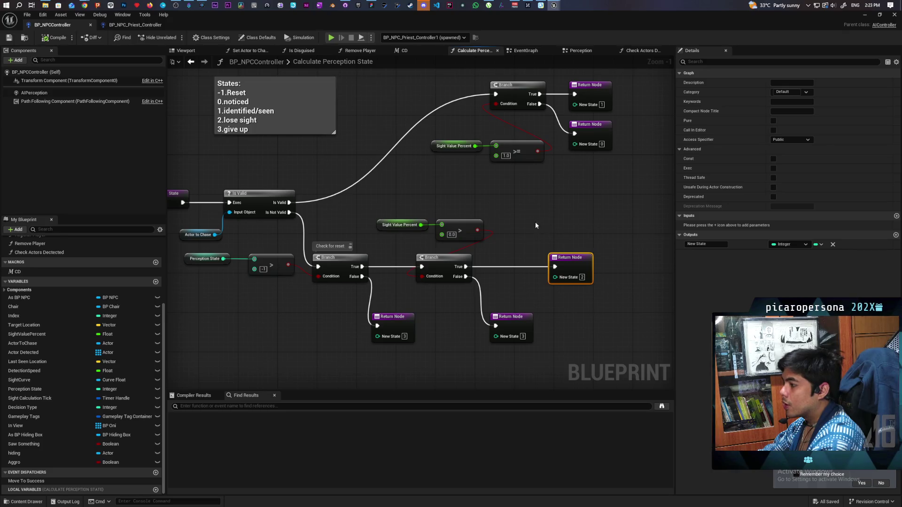
left_click_drag(506, 260, 602, 256)
left_click(489, 288)
mouse_move(490, 288)
left_mouse_down()
mouse_move(536, 286)
mouse_move(501, 283)
left_mouse_up()
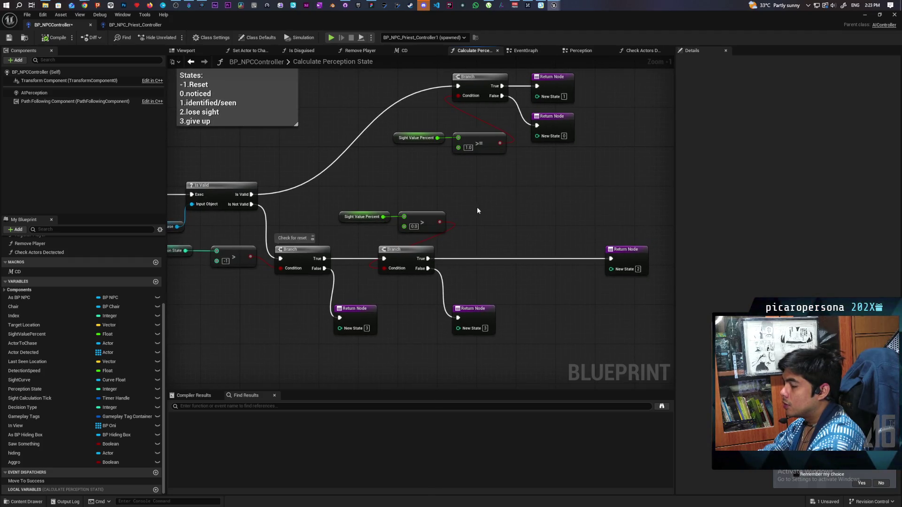
key("ctrl+s")
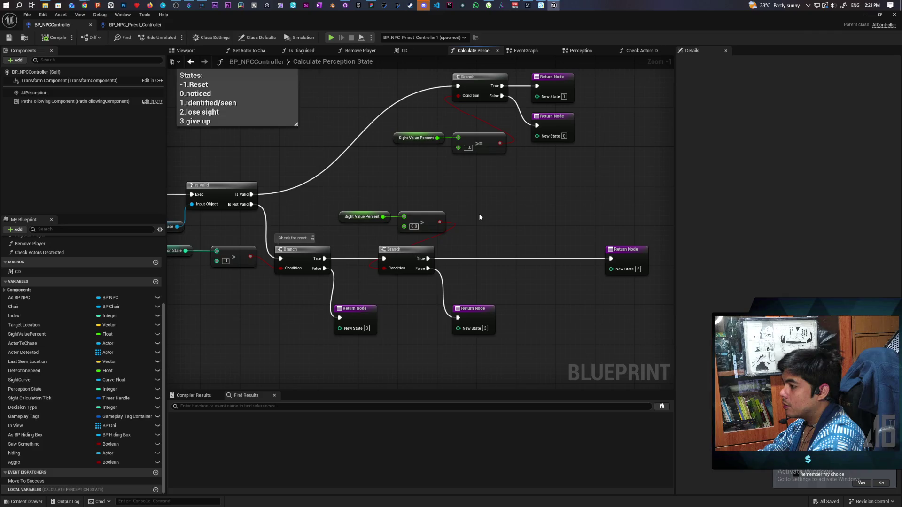
left_click_drag(479, 217, 485, 220)
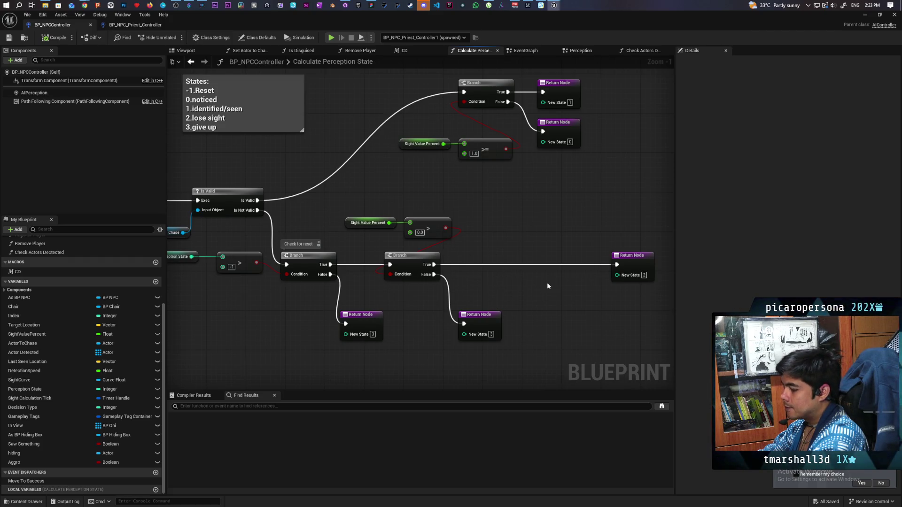
left_click(516, 251)
Align the new Branch and wire its False output to the New State 3 return node
left_click_drag(517, 257, 520, 262)
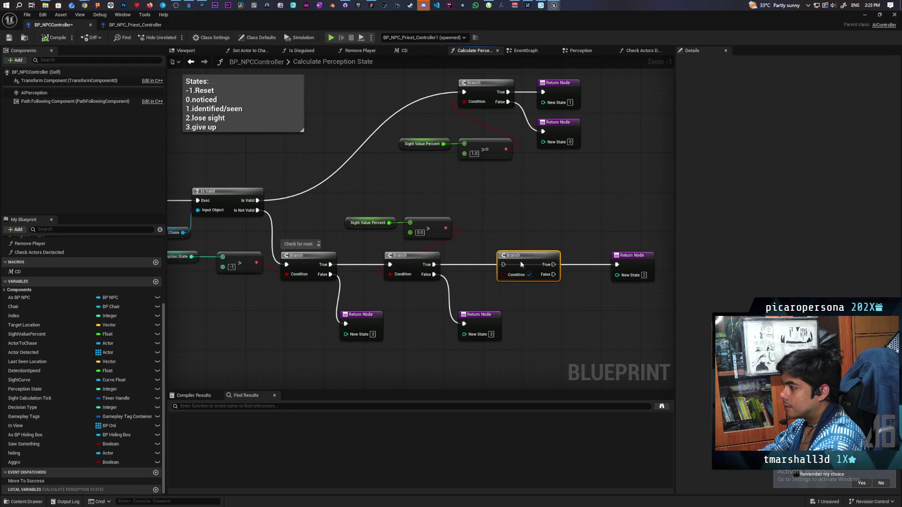
left_click_drag(480, 314, 602, 328)
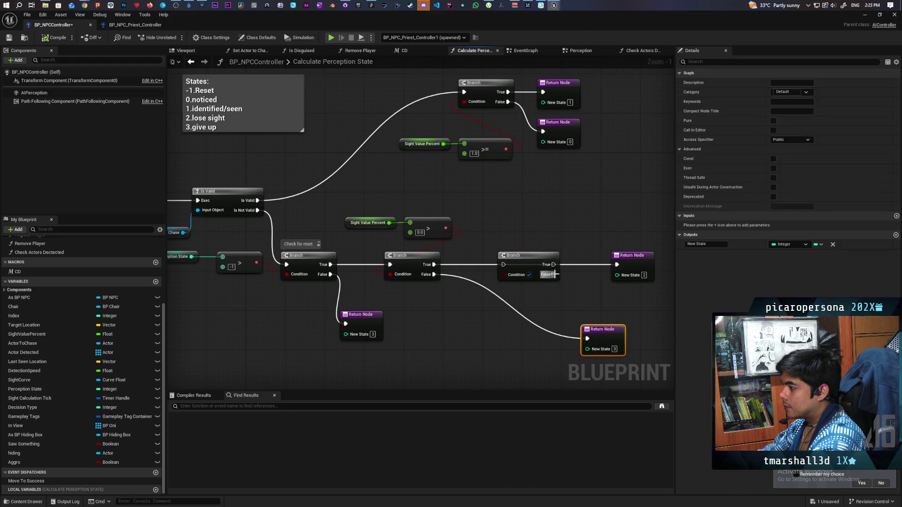
left_click_drag(554, 275, 587, 338)
left_click_drag(434, 265, 616, 264)
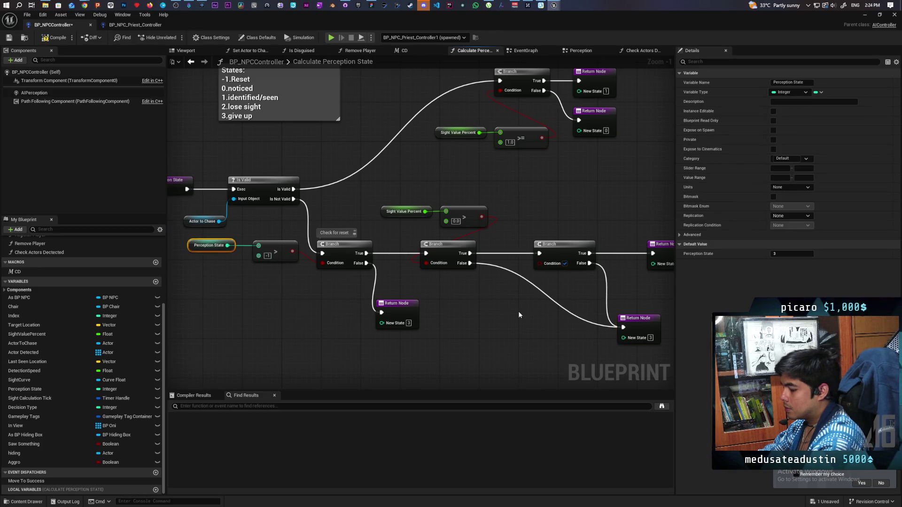
Paste a Perception State getter and chain it into an Equal (==) node and an OR Boolean node
key("ctrl+v")
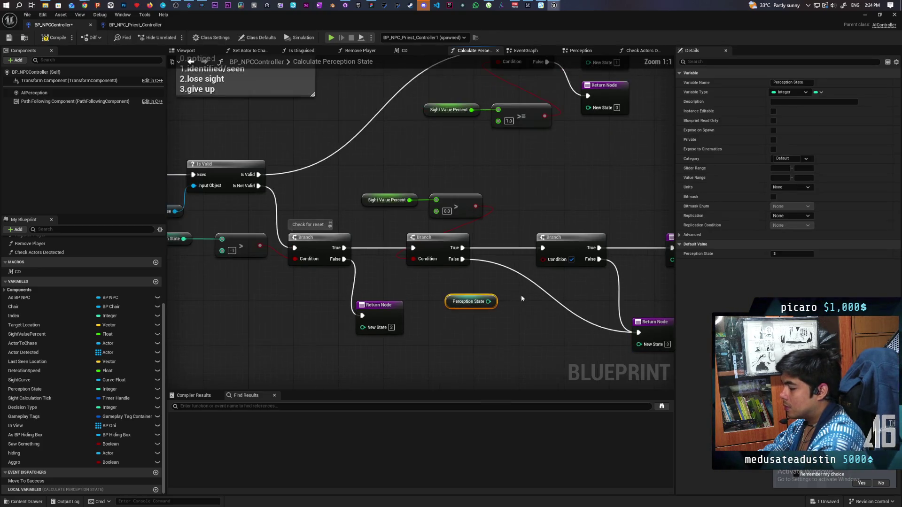
scroll(421, 308, "up", 1)
left_click_drag(420, 309, 442, 309)
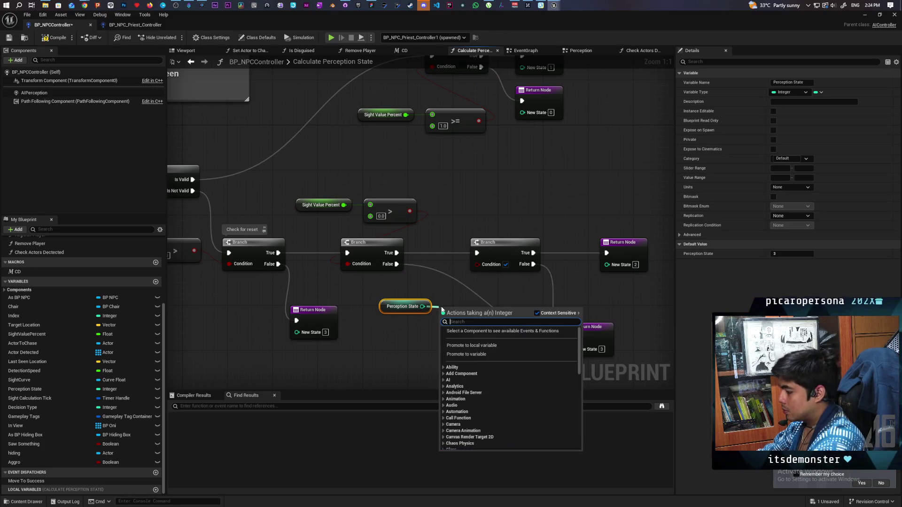
type("==")
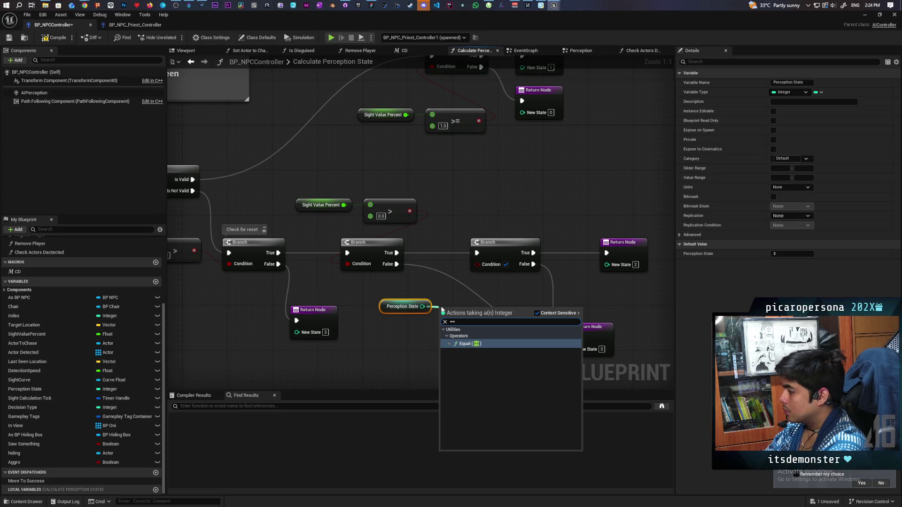
key("Return")
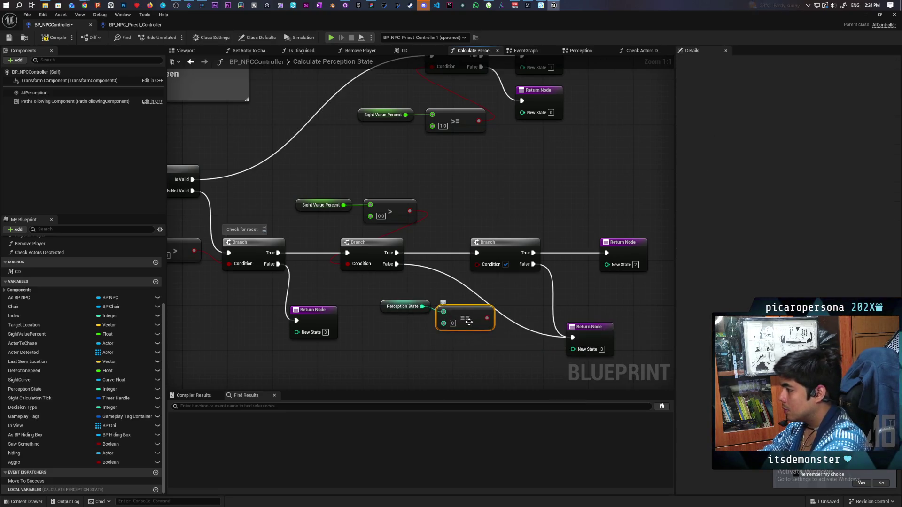
left_click_drag(465, 317, 409, 327)
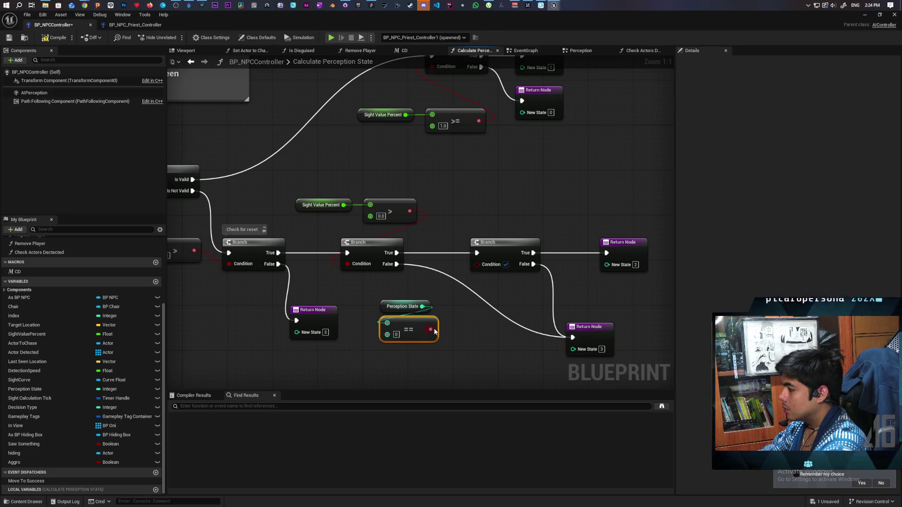
left_click_drag(430, 330, 445, 321)
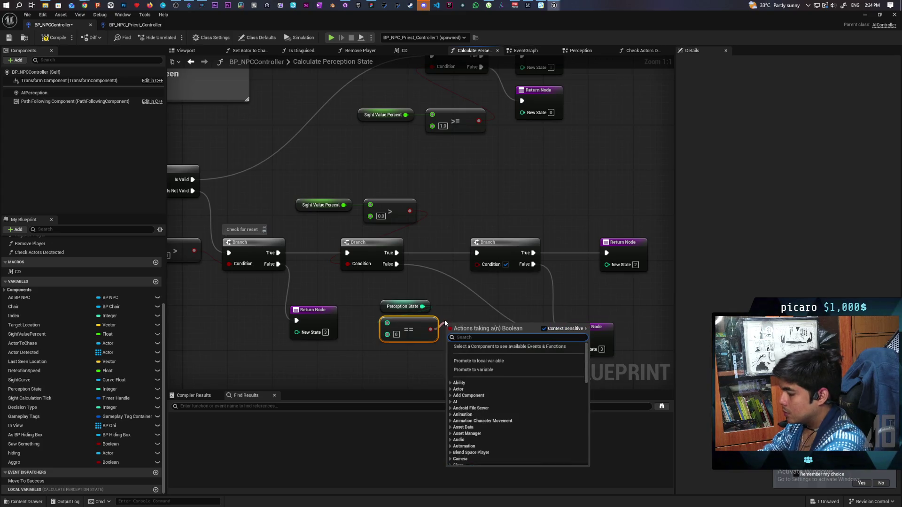
type("or boo")
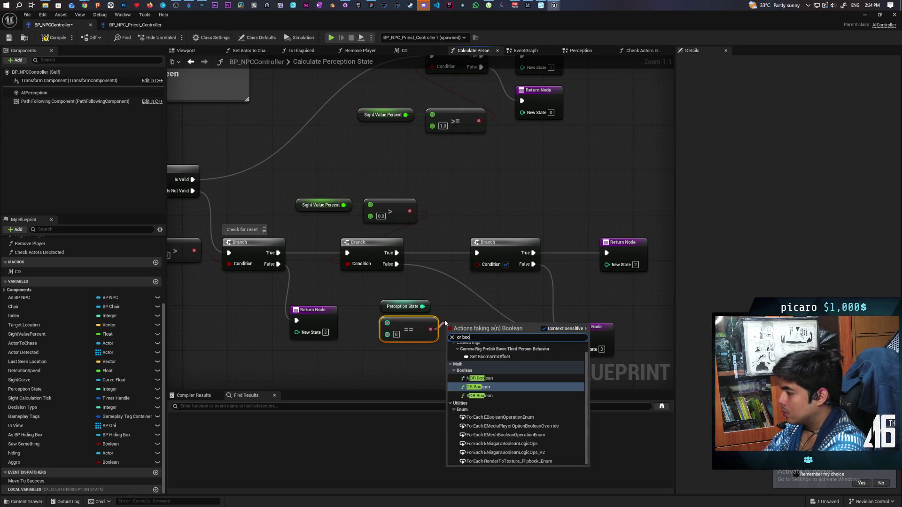
key("Return")
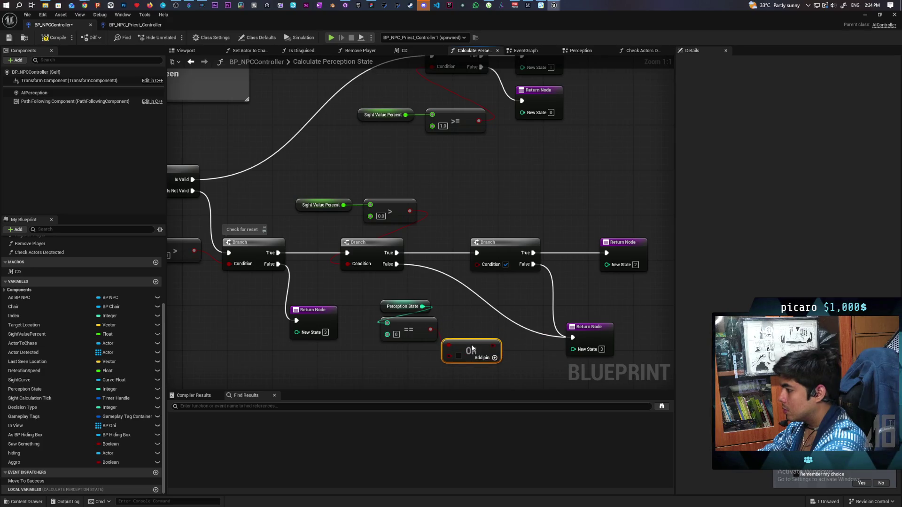
Duplicate the Equal node, place the Perception State getter beside both comparisons, and save
left_click_drag(475, 348, 504, 291)
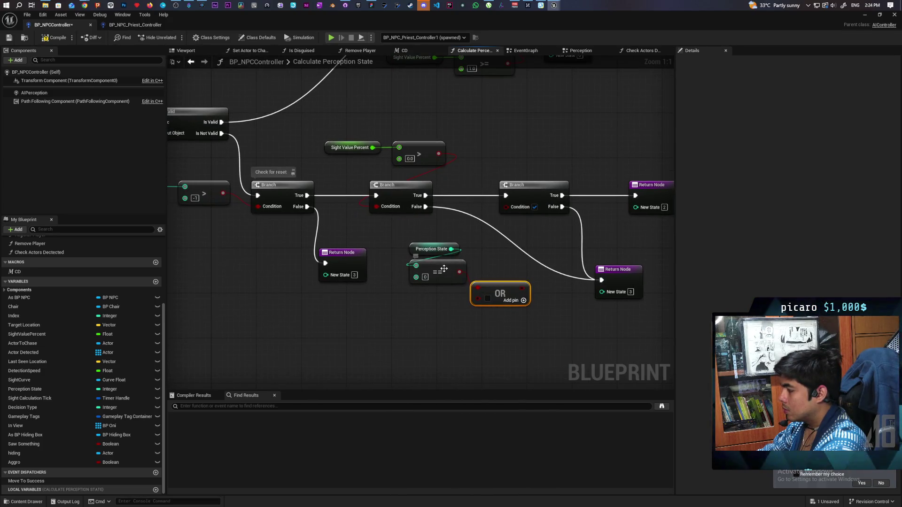
left_click(443, 268)
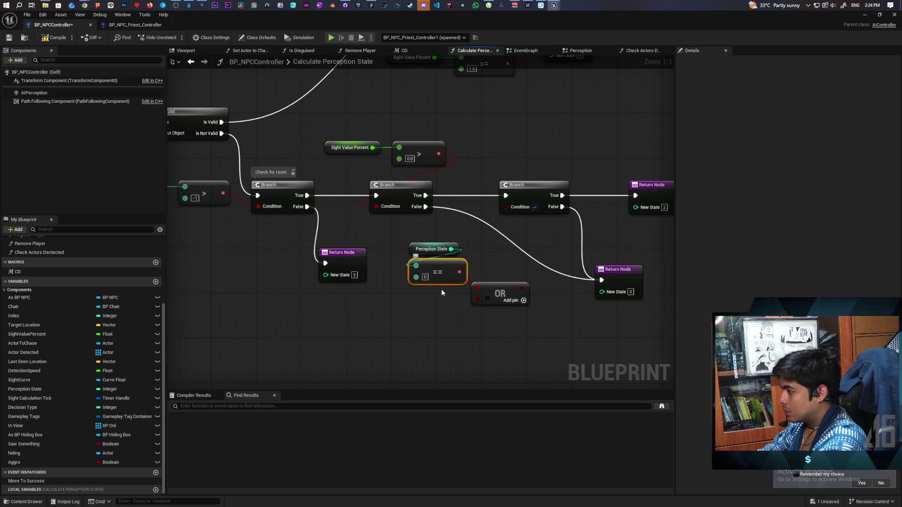
mouse_move(437, 277)
left_mouse_down()
mouse_move(409, 304)
mouse_move(416, 310)
left_mouse_up()
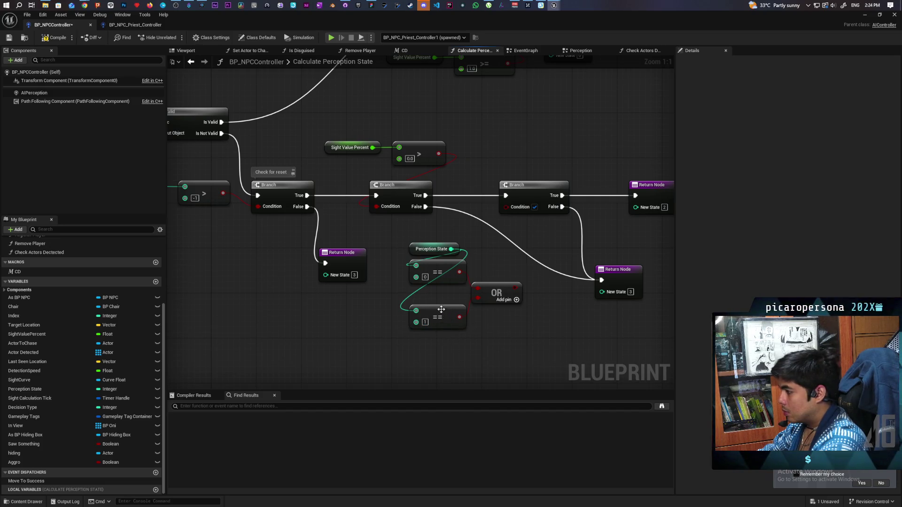
left_click_drag(441, 309, 441, 297)
left_click(486, 331)
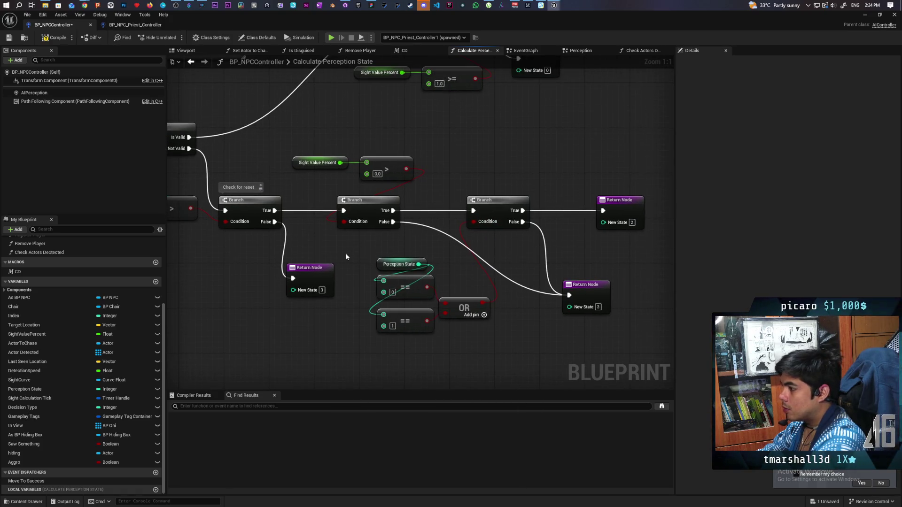
left_click_drag(397, 263, 327, 317)
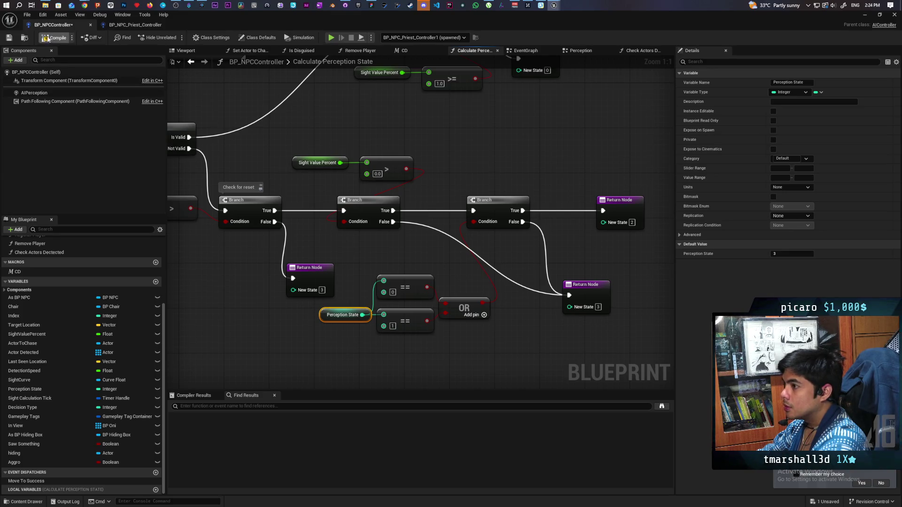
key("ctrl+s")
Add the comment 'Can only give up if currently seen' to the third Branch node, then save
left_click_drag(499, 140, 461, 169)
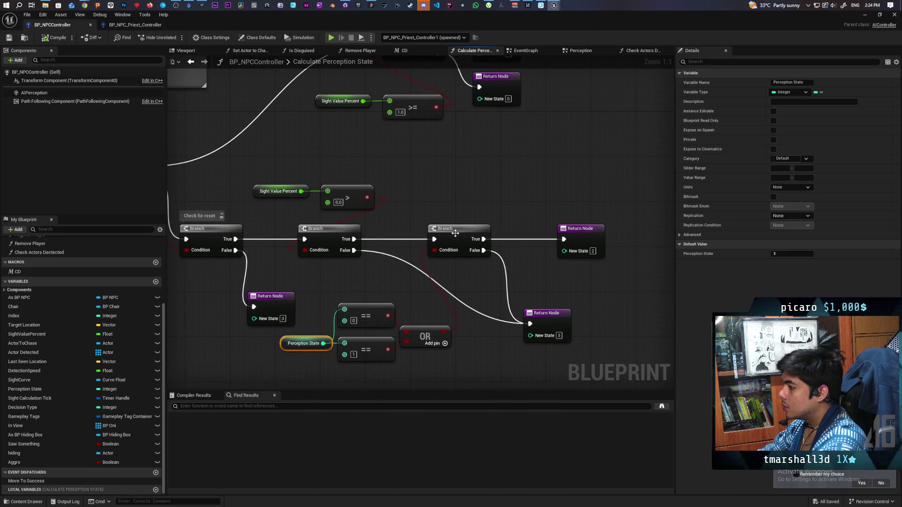
left_click(437, 227)
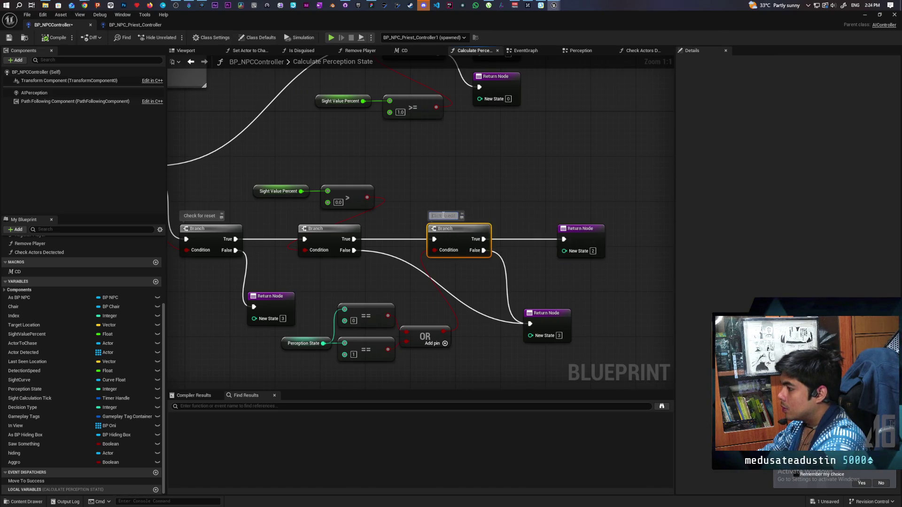
left_click(435, 219)
type("ly give up if")
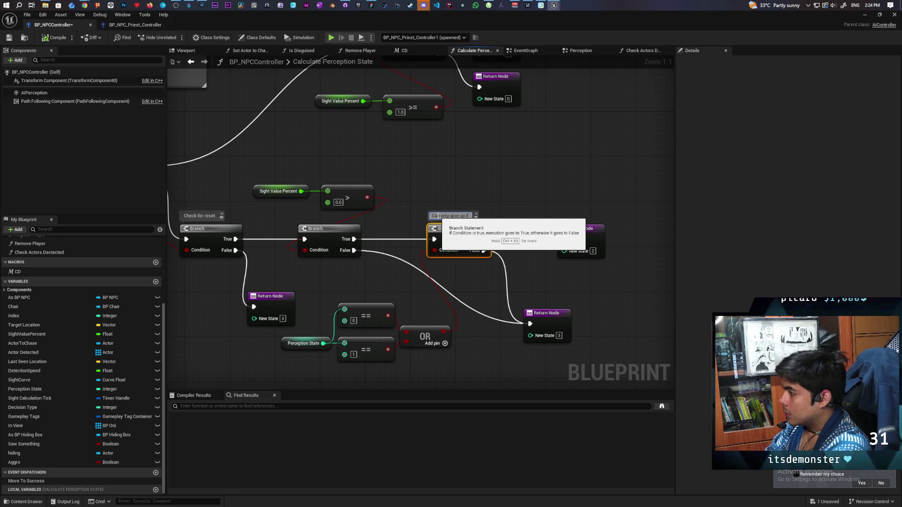
type(" currently seen")
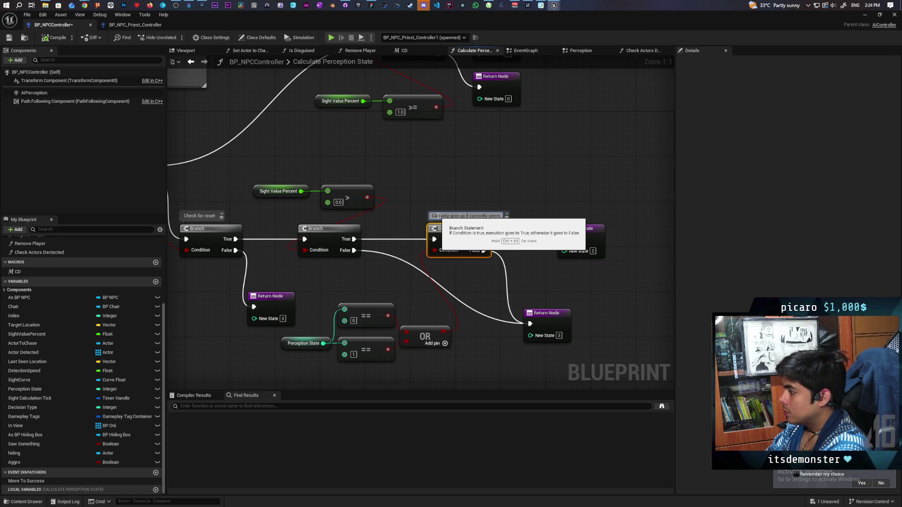
left_click(445, 198)
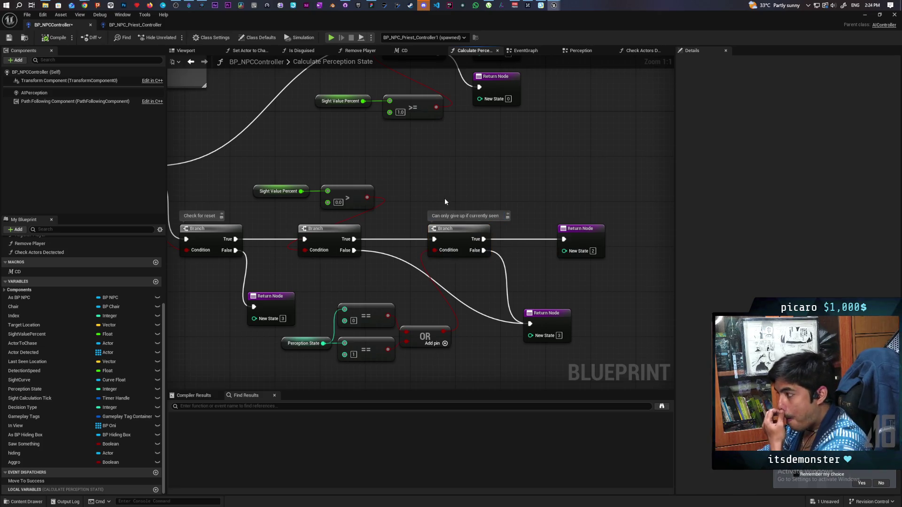
scroll(444, 198, "down", 2)
key("ctrl+s")
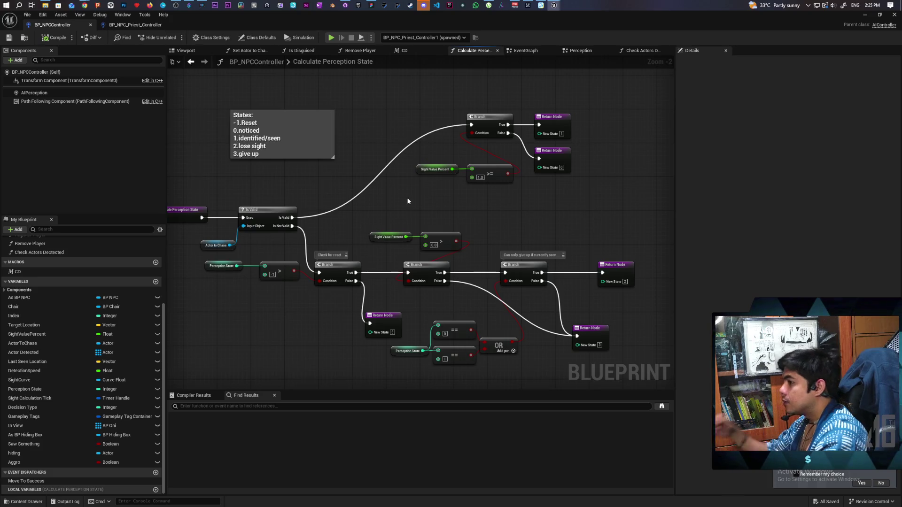
Float the blueprint window and play-test, walking to the blue box and stepping through the debugger
mouse_move(312, 27)
left_mouse_down()
mouse_move(515, 55)
mouse_move(641, 31)
mouse_move(629, 27)
left_mouse_up()
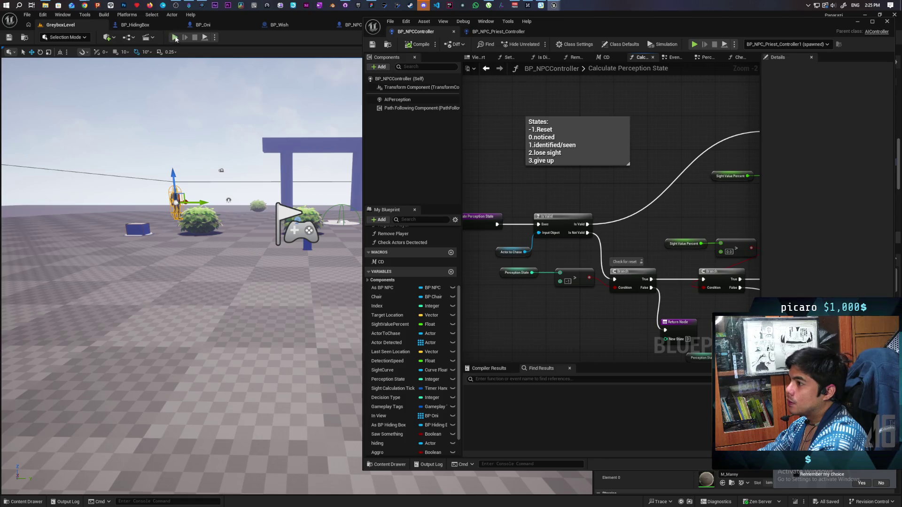
left_click(174, 37)
key("w")
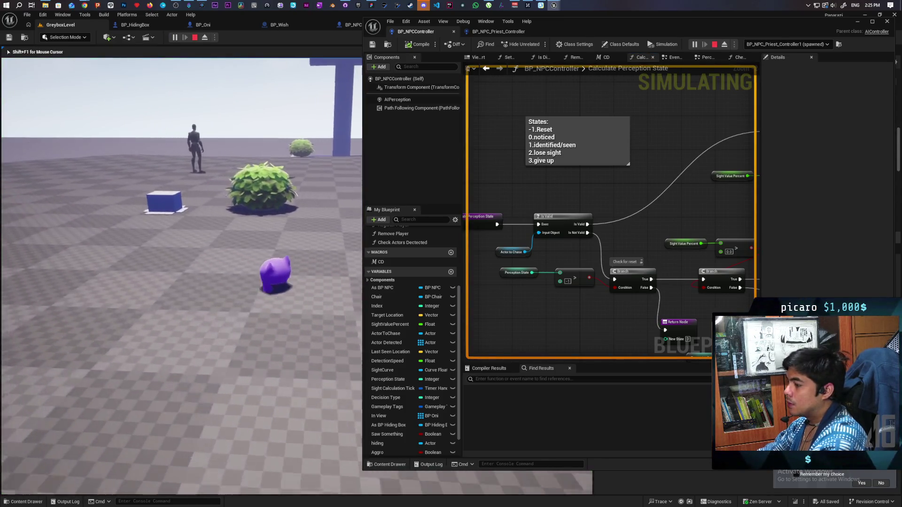
key("w")
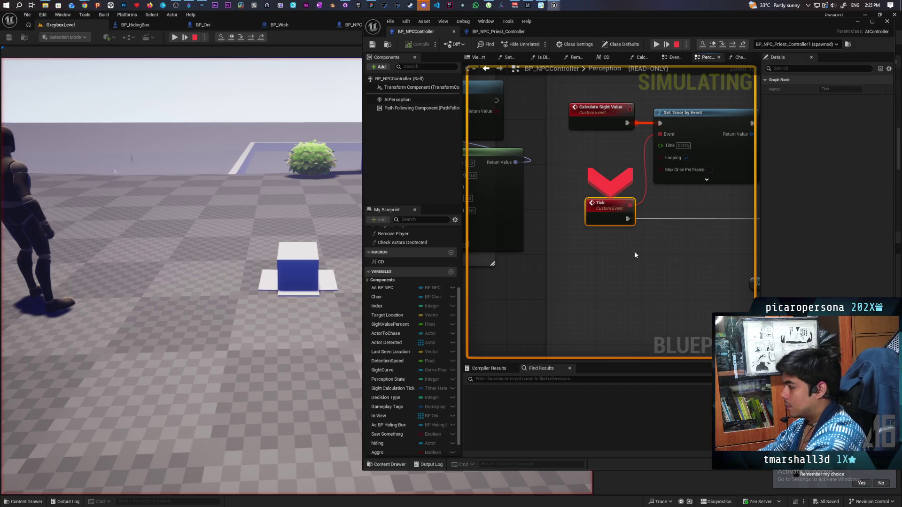
key("F10")
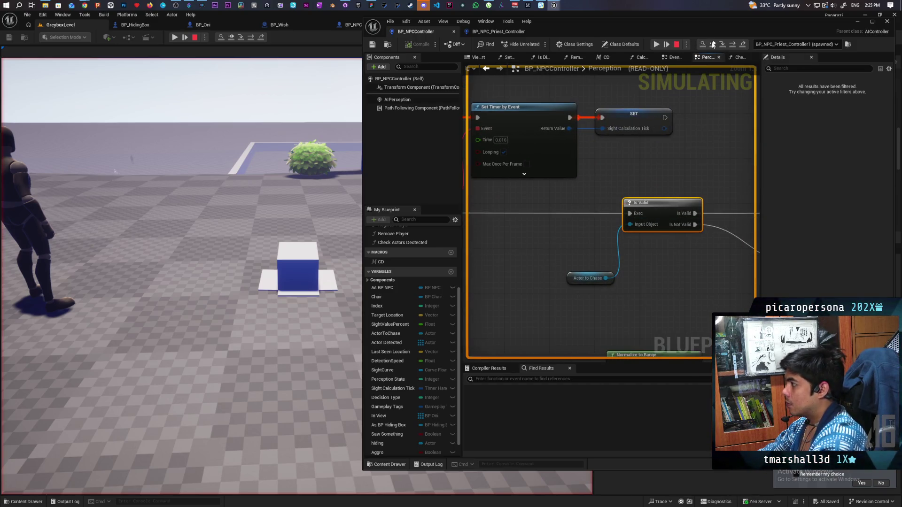
left_click(713, 45)
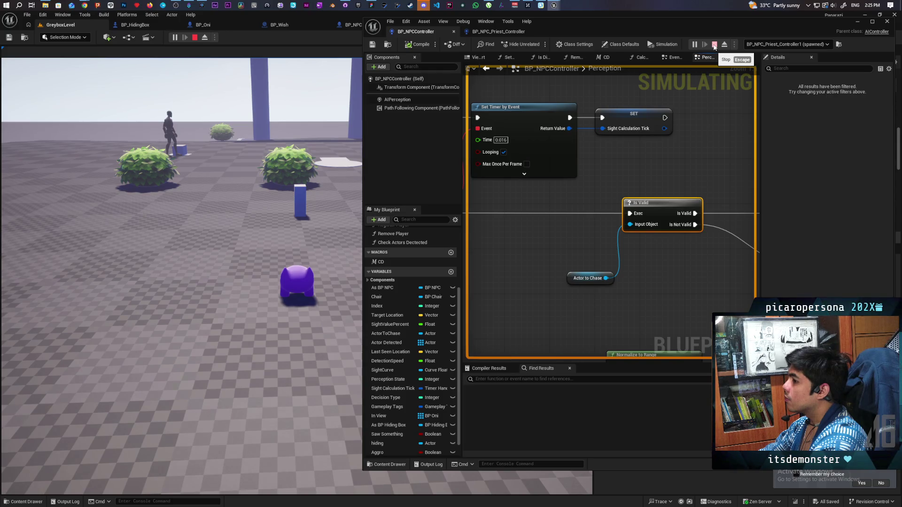
Stop the play-test and review the BP_NPC_Priest_Controller event graph
left_click(714, 45)
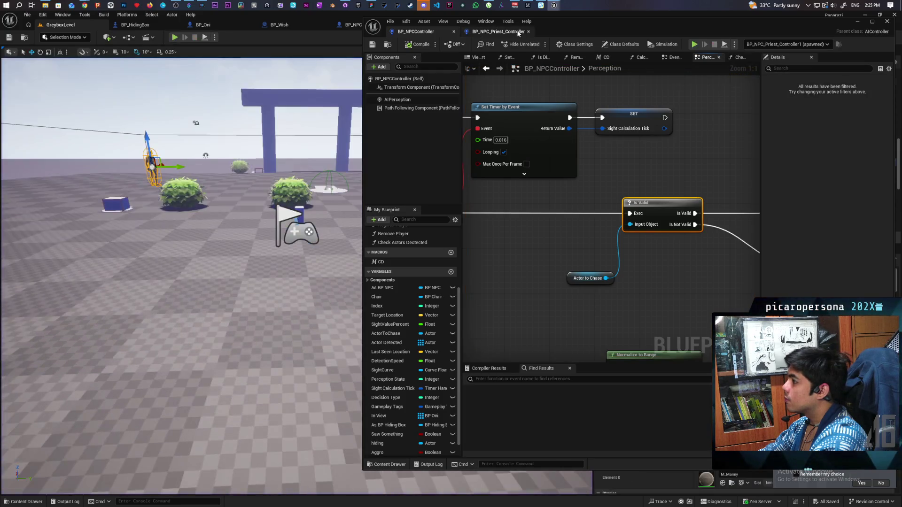
scroll(611, 207, "down", 5)
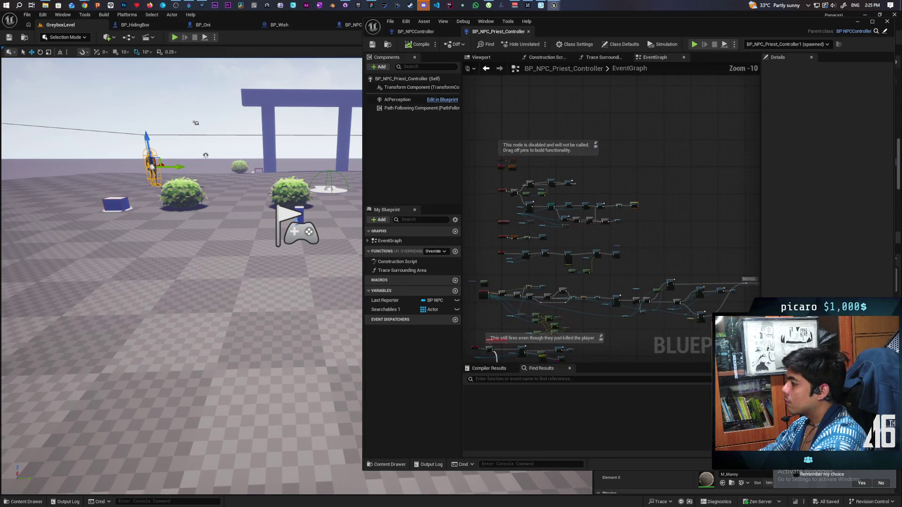
scroll(512, 260, "up", 3)
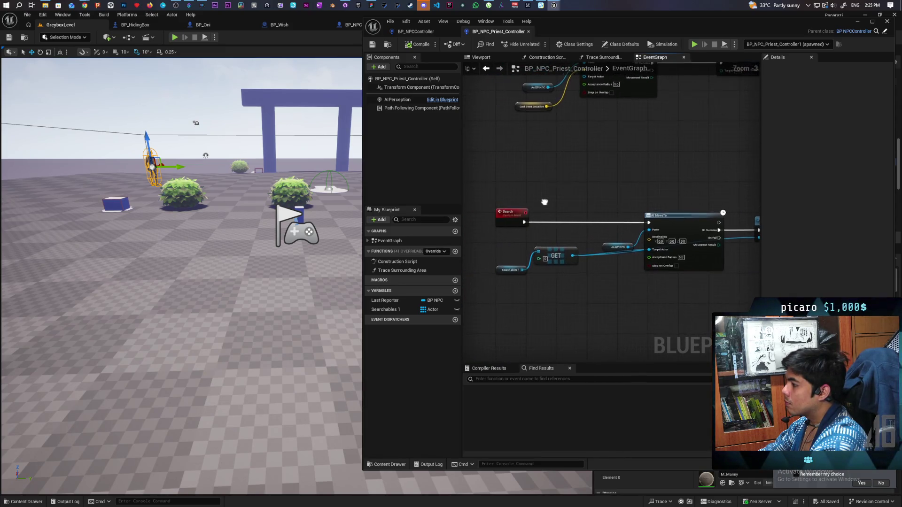
scroll(619, 238, "up", 6)
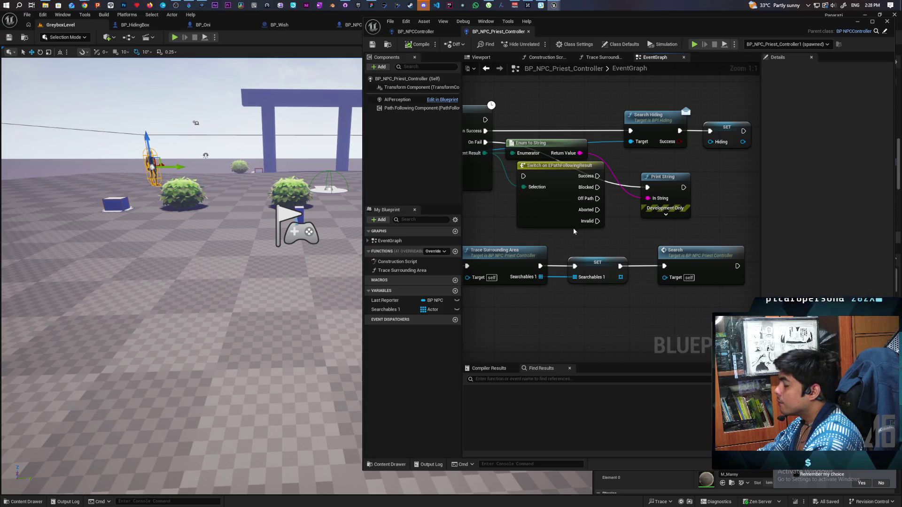
Delete the Switch on EPathFollowingResult node and compile the priest controller
left_click(560, 218)
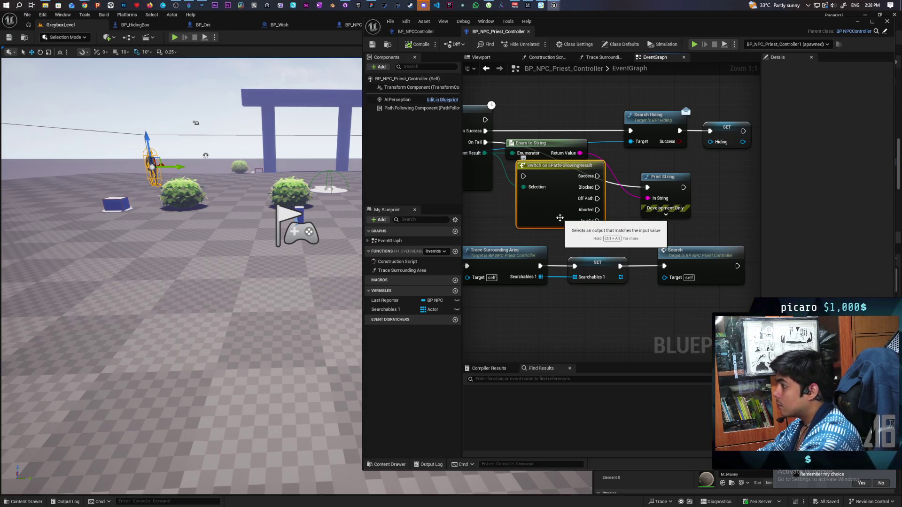
key("Delete")
left_click_drag(568, 213, 591, 243)
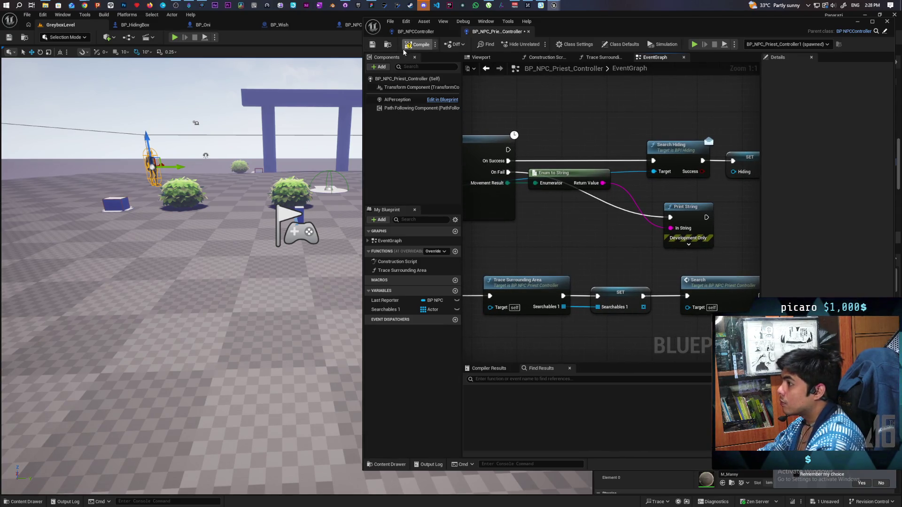
left_click(372, 45)
scroll(609, 118, "down", 3)
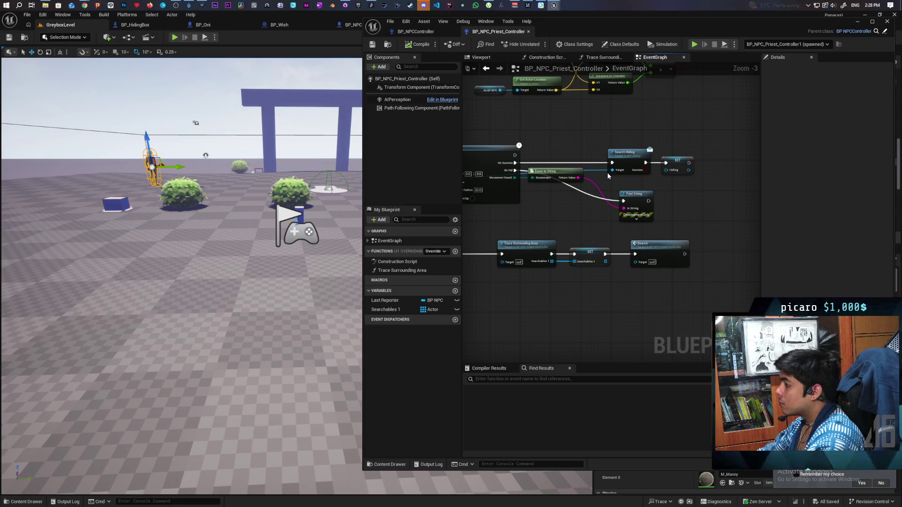
scroll(632, 203, "down", 3)
scroll(633, 203, "up", 5)
Frame the Is Valid and AI MoveTo nodes and select the AI MoveTo node with its inputs
left_click_drag(587, 225, 698, 243)
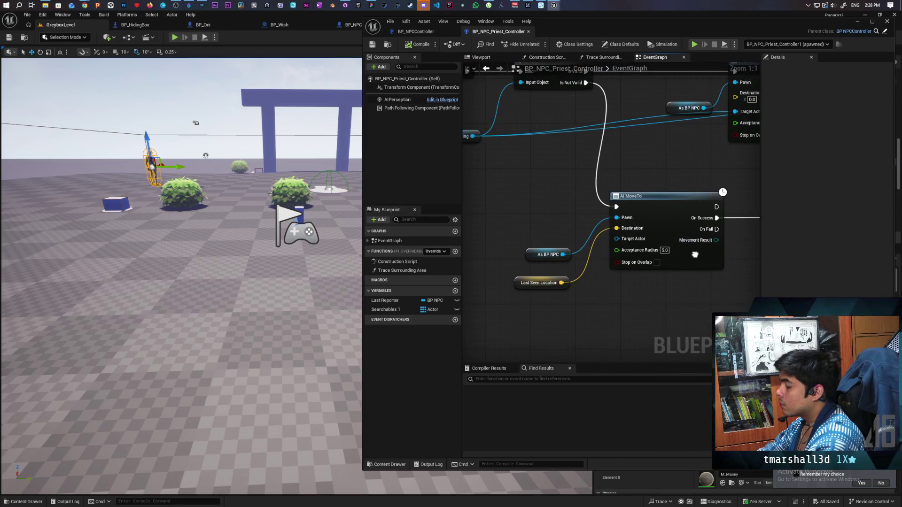
scroll(690, 243, "down", 1)
mouse_move(568, 215)
left_mouse_down()
mouse_move(647, 285)
mouse_move(657, 306)
mouse_move(545, 250)
left_mouse_up()
scroll(566, 238, "down", 3)
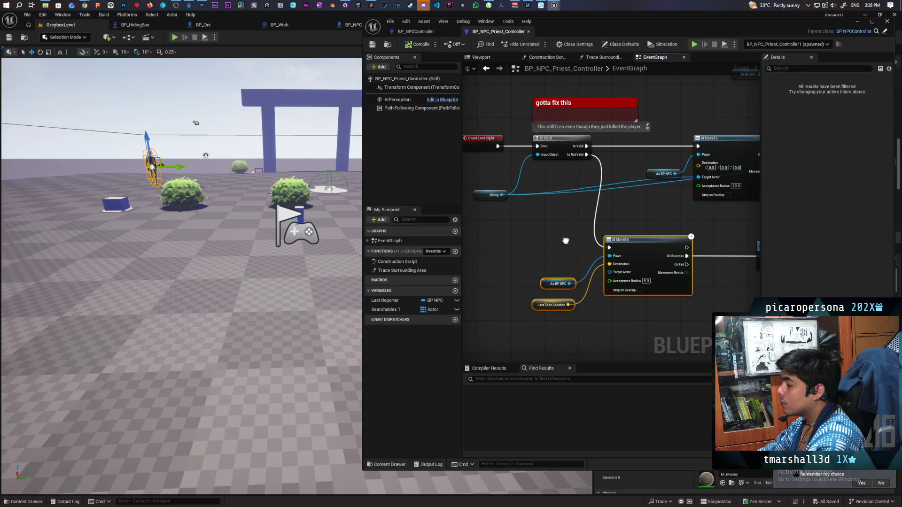
scroll(584, 238, "down", 4)
scroll(585, 238, "up", 5)
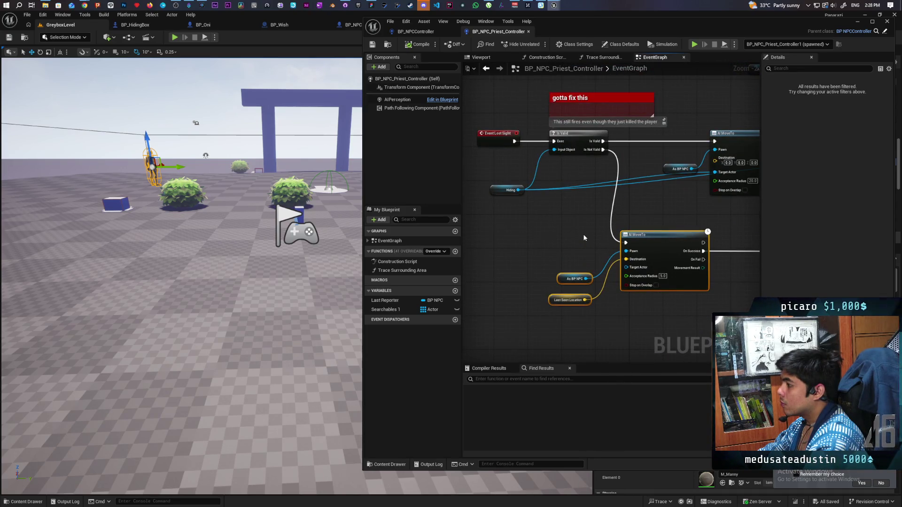
scroll(585, 238, "down", 5)
scroll(581, 257, "up", 1)
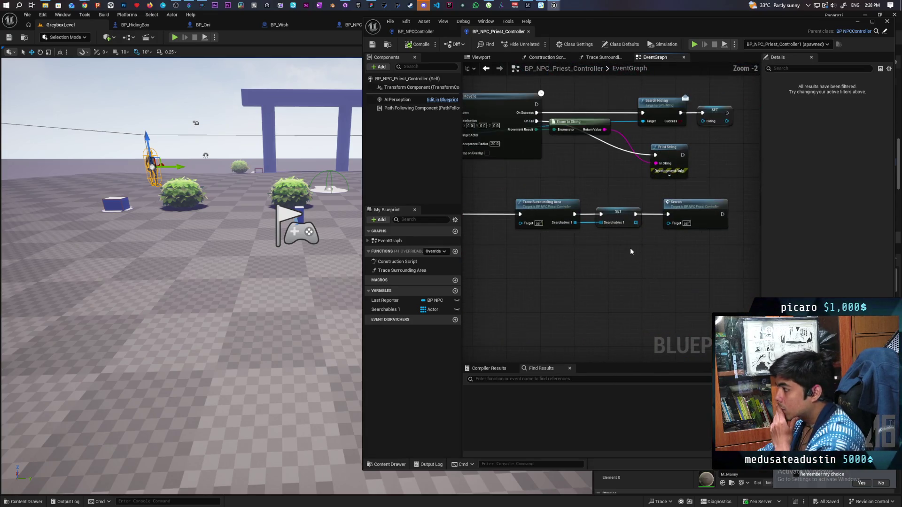
scroll(675, 243, "up", 1)
scroll(675, 243, "down", 1)
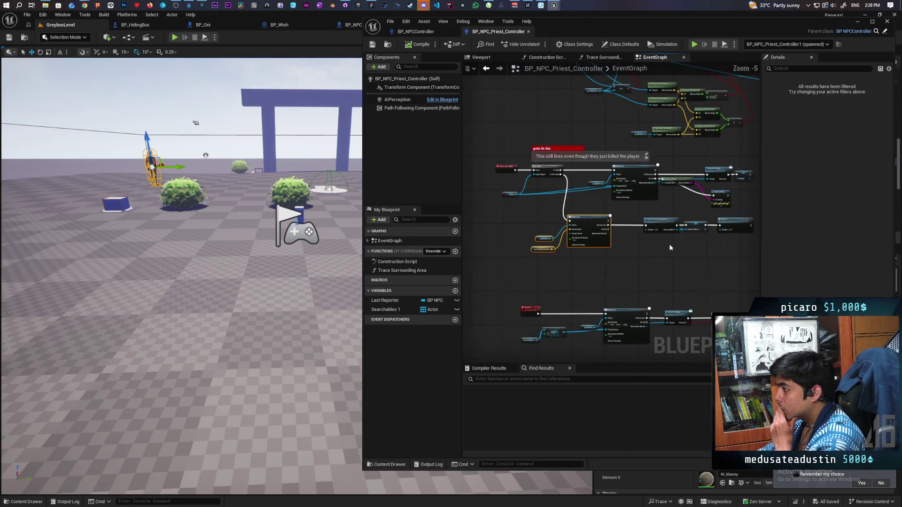
scroll(675, 243, "up", 1)
left_click_drag(719, 240, 624, 211)
scroll(662, 261, "down", 3)
scroll(578, 222, "up", 2)
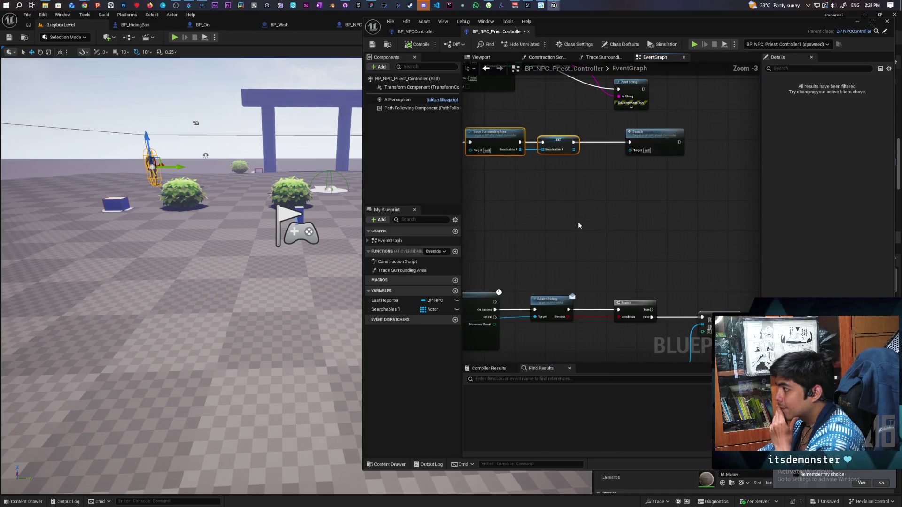
scroll(578, 222, "down", 1)
scroll(693, 215, "up", 1)
mouse_move(693, 214)
left_mouse_down()
mouse_move(717, 202)
mouse_move(647, 193)
mouse_move(651, 221)
mouse_move(723, 175)
mouse_move(574, 169)
left_mouse_up()
scroll(577, 168, "up", 1)
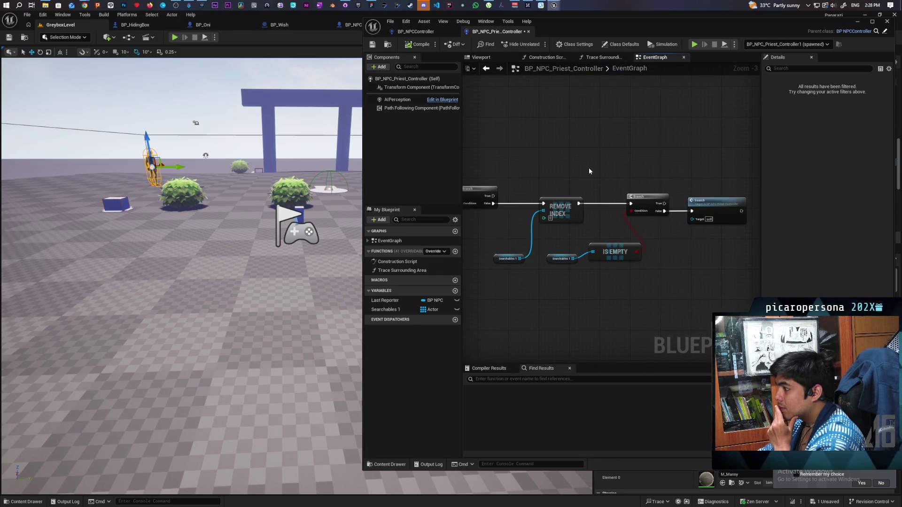
scroll(589, 168, "down", 2)
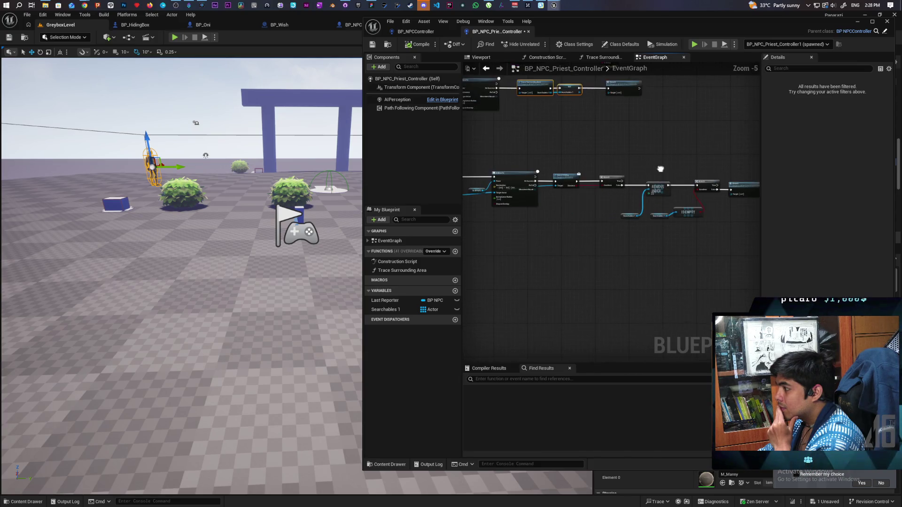
left_click_drag(588, 167, 648, 174)
scroll(647, 174, "up", 2)
scroll(624, 174, "down", 2)
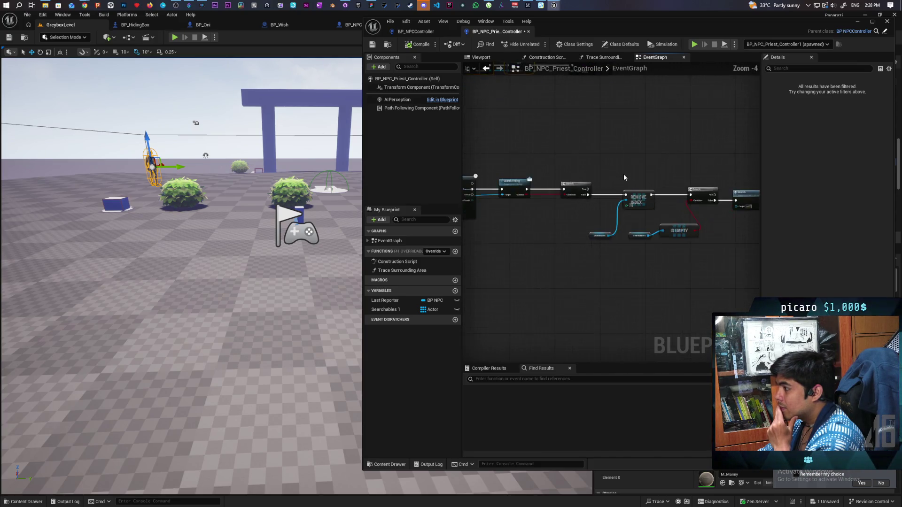
scroll(619, 224, "up", 1)
scroll(604, 221, "up", 1)
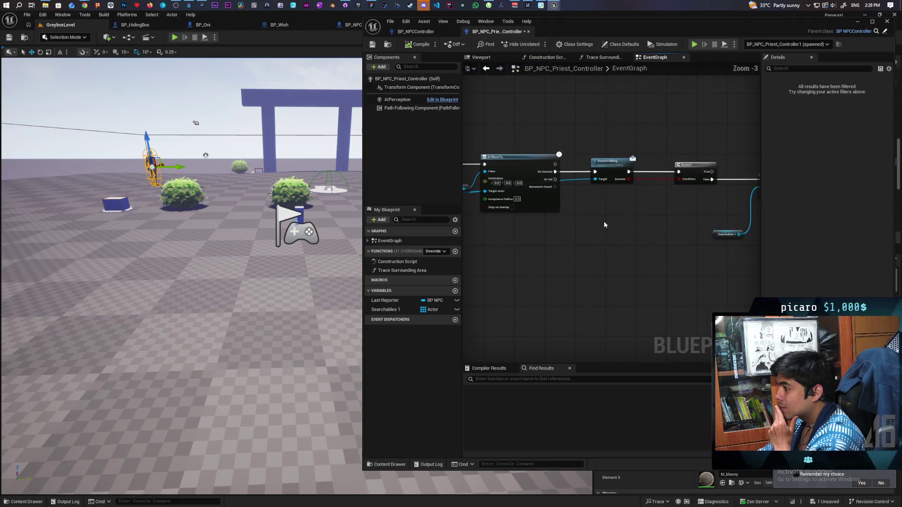
mouse_move(604, 220)
left_mouse_down()
mouse_move(739, 222)
mouse_move(689, 309)
left_mouse_up()
scroll(739, 221, "down", 1)
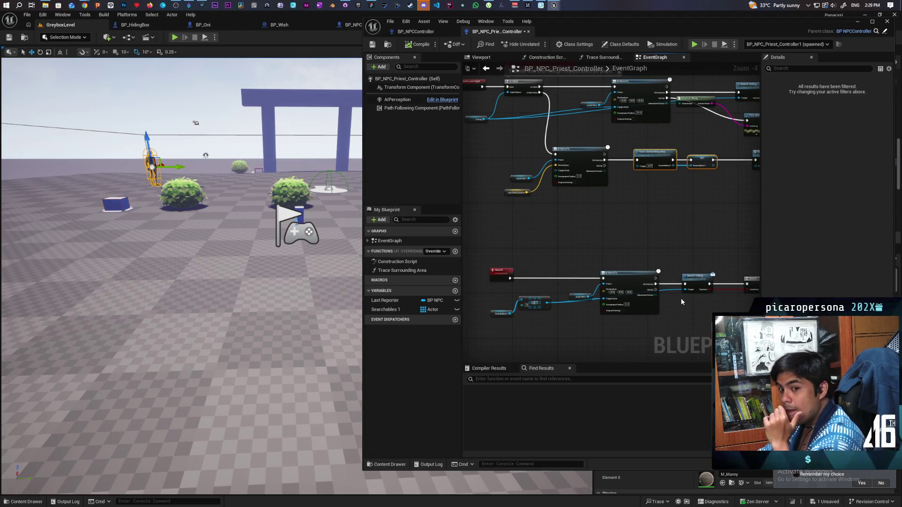
mouse_move(681, 309)
left_mouse_down()
mouse_move(545, 306)
mouse_move(604, 295)
mouse_move(516, 275)
mouse_move(659, 253)
left_mouse_up()
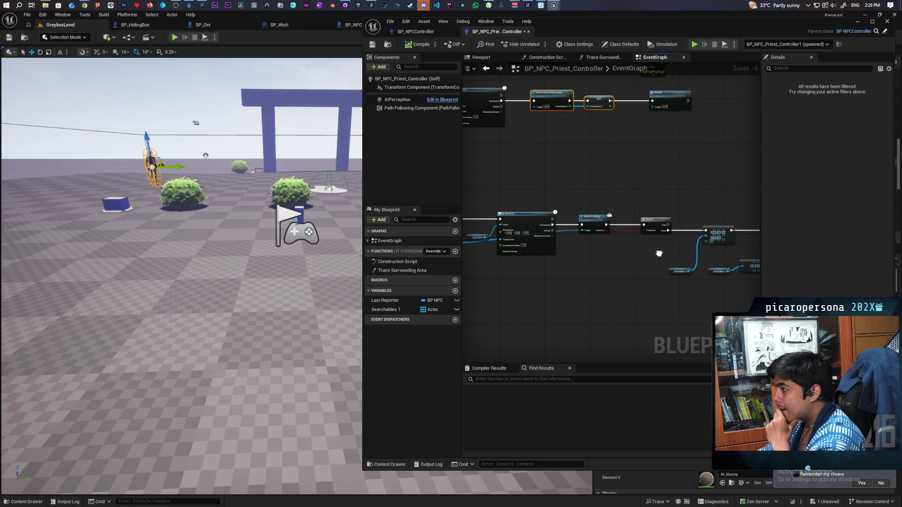
scroll(621, 254, "up", 2)
left_click_drag(620, 253, 453, 261)
scroll(655, 273, "down", 2)
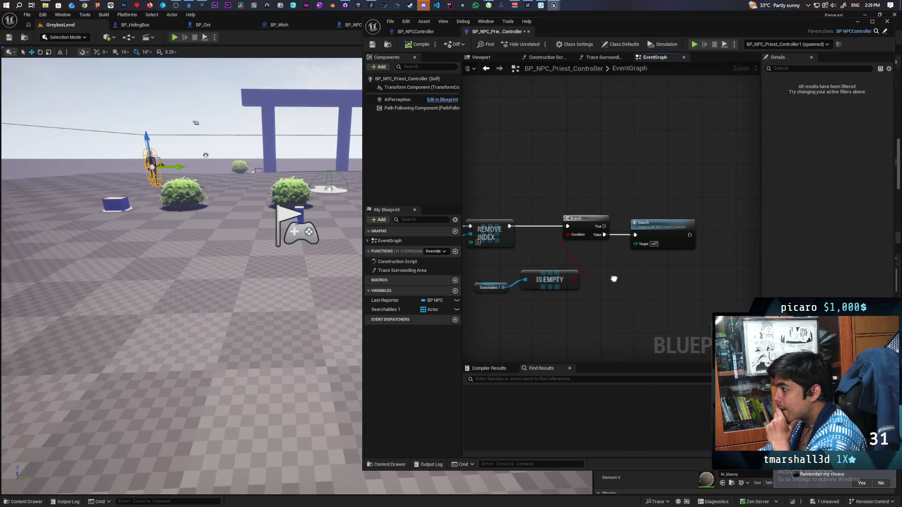
scroll(617, 196, "down", 4)
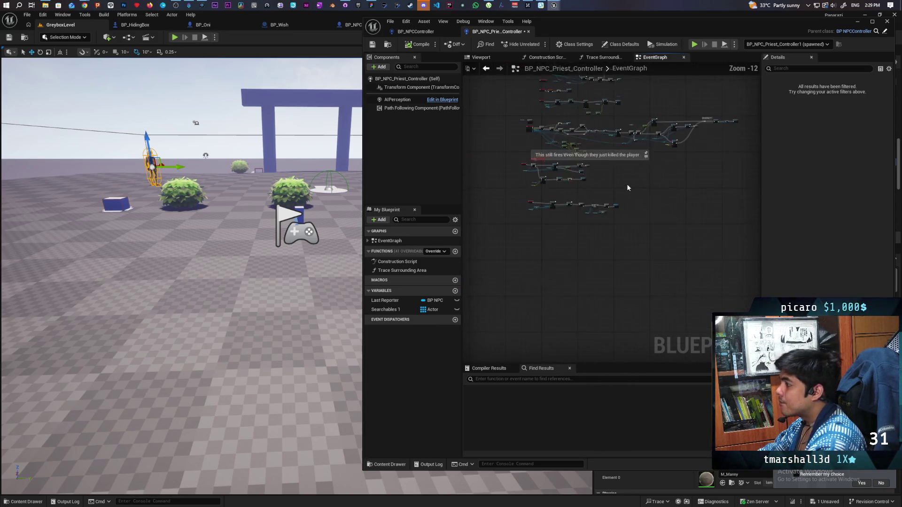
scroll(644, 225, "up", 4)
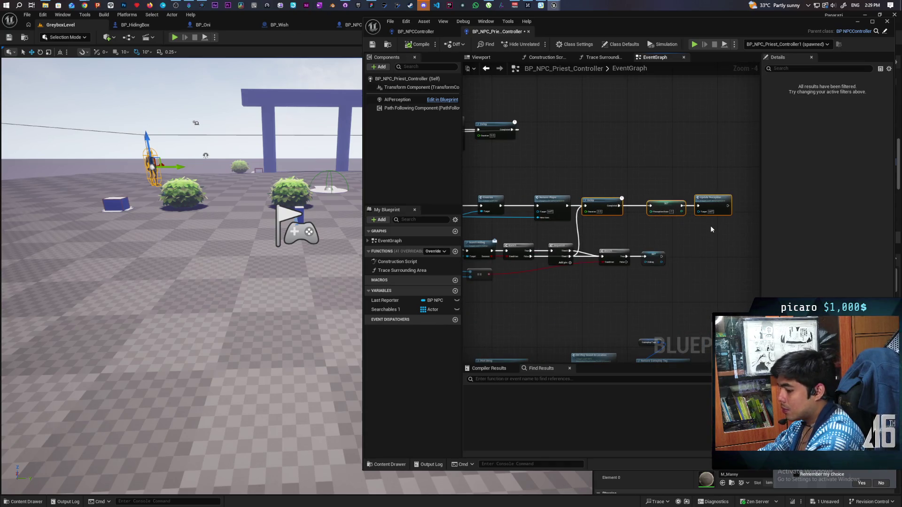
Move the Delay, SET and Update Perception chain to the right of the Branch
scroll(692, 259, "down", 2)
scroll(619, 188, "up", 5)
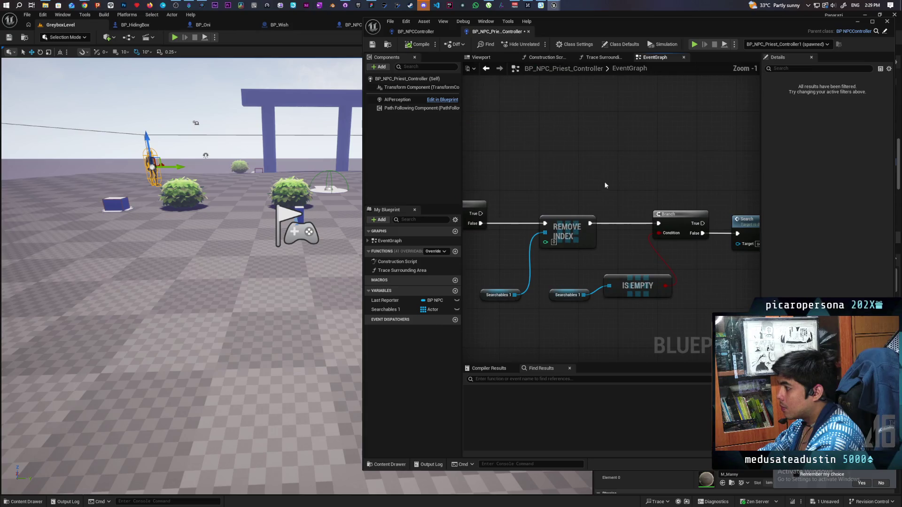
scroll(605, 186, "down", 3)
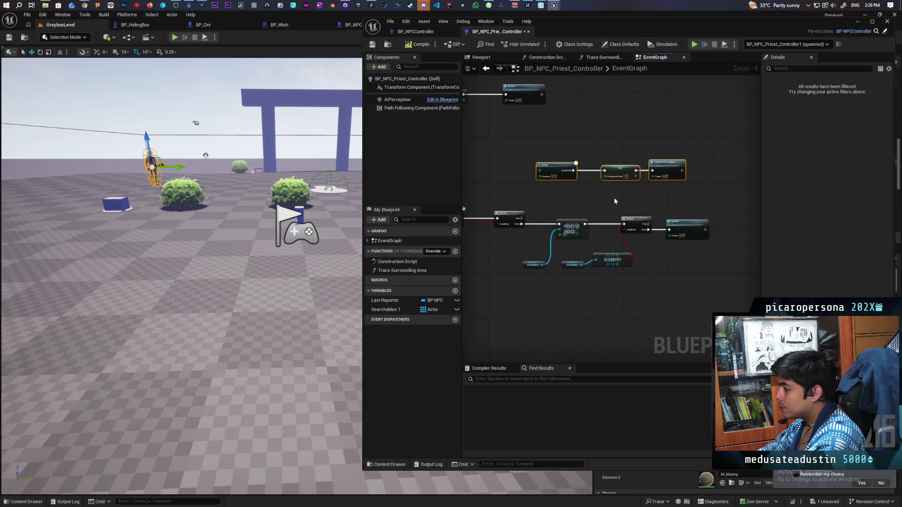
left_click_drag(561, 155, 688, 182)
left_click_drag(558, 172, 677, 177)
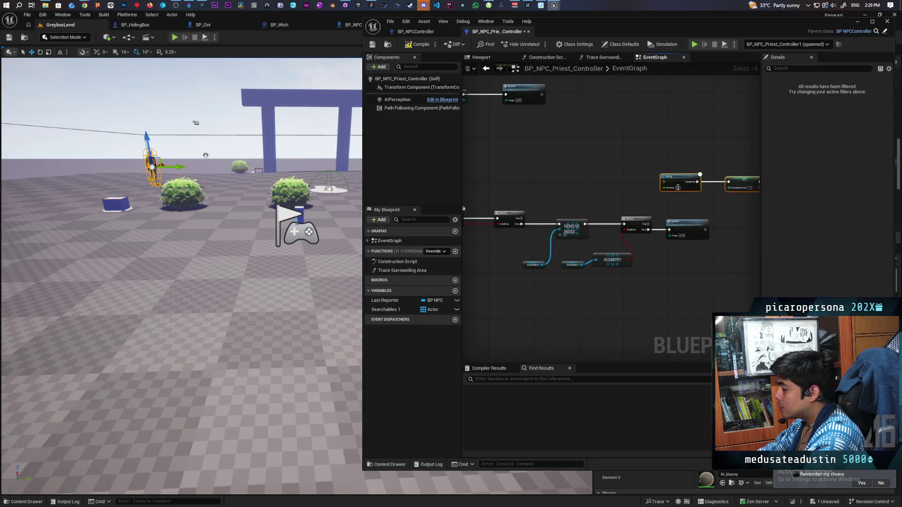
scroll(664, 213, "up", 2)
Wire the Branch's True output into the Delay, then compile and save the priest controller
mouse_move(664, 212)
left_mouse_down()
mouse_move(598, 247)
mouse_move(597, 206)
left_mouse_up()
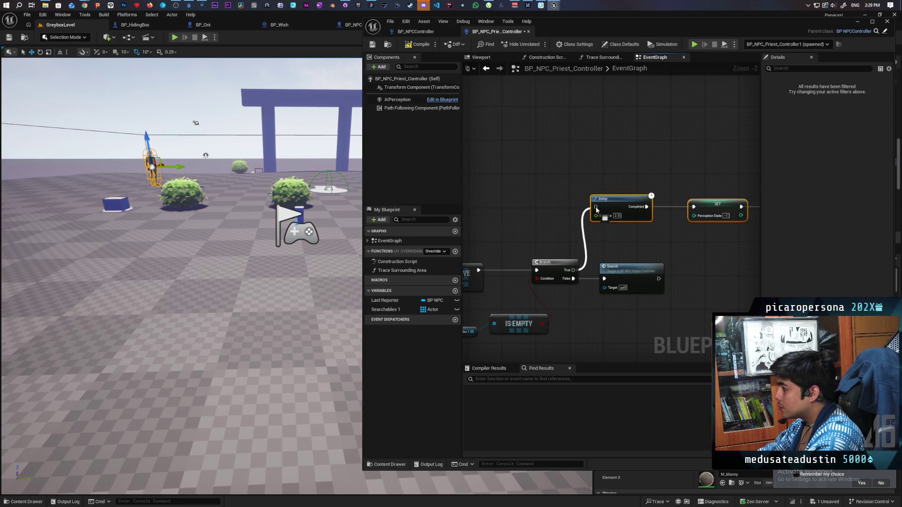
left_click_drag(650, 241, 544, 256)
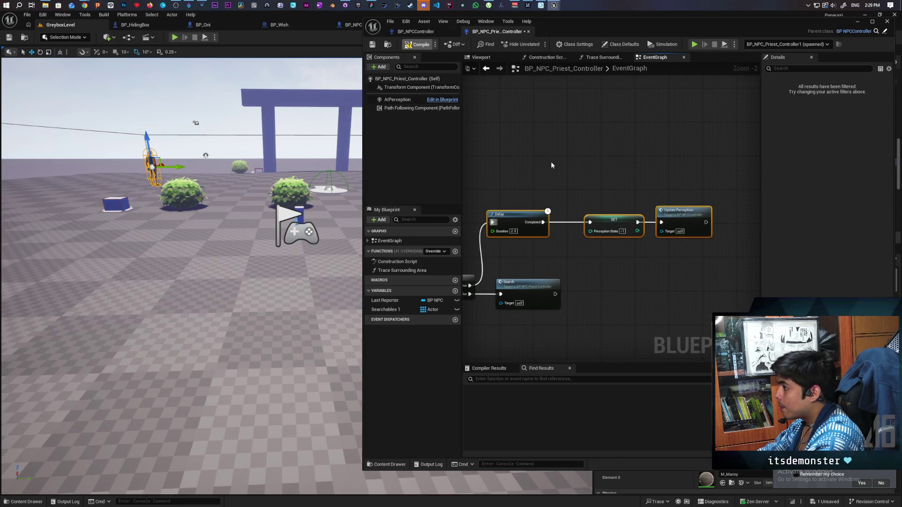
key("ctrl+s")
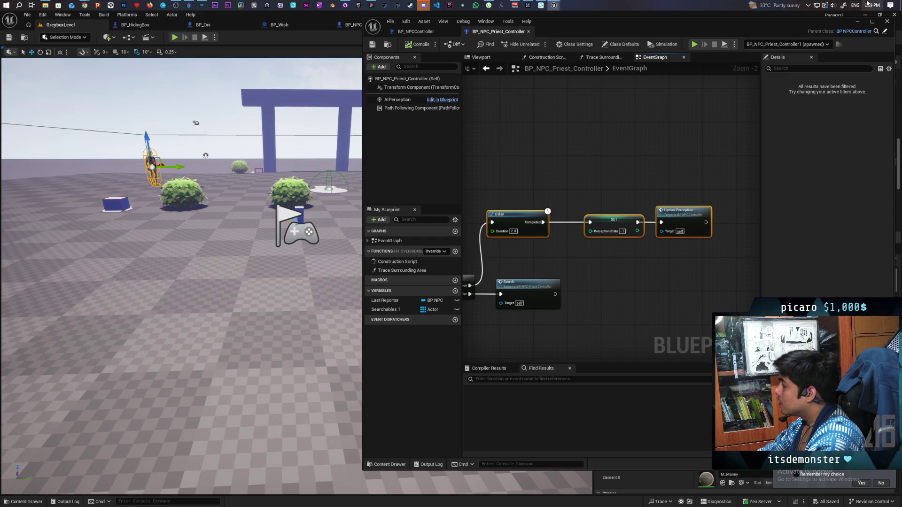
left_click_drag(646, 155, 640, 163)
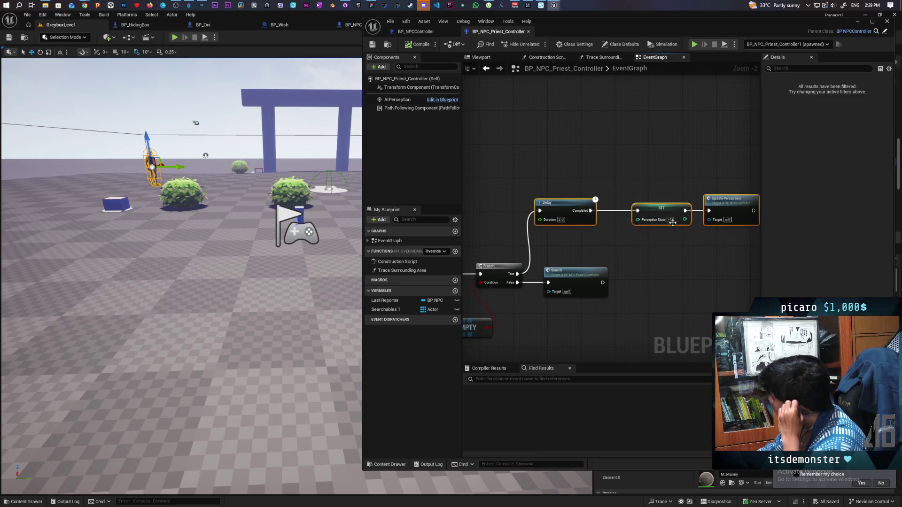
left_click_drag(559, 208, 567, 217)
left_click(590, 175)
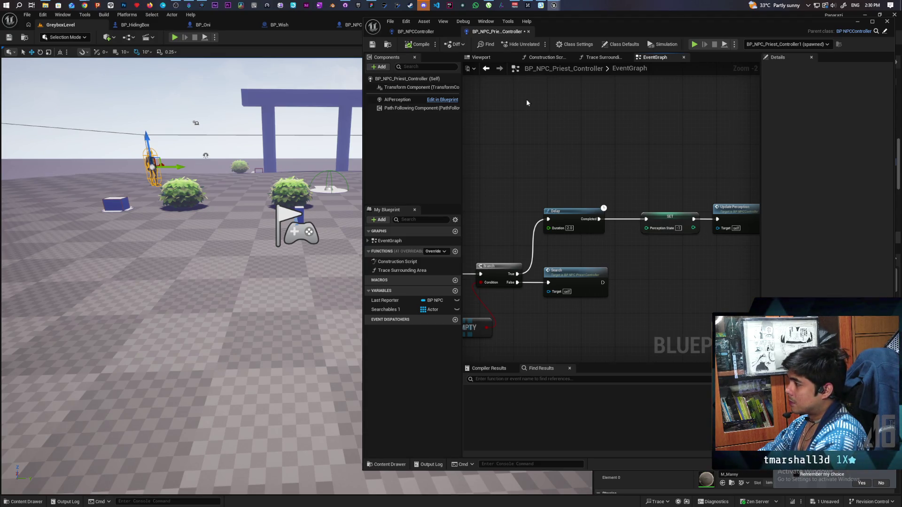
key("ctrl+s")
Zoom out and pan the EventGraph to review the Branch, Delay, SET and Update Perception wiring
scroll(565, 148, "down", 1)
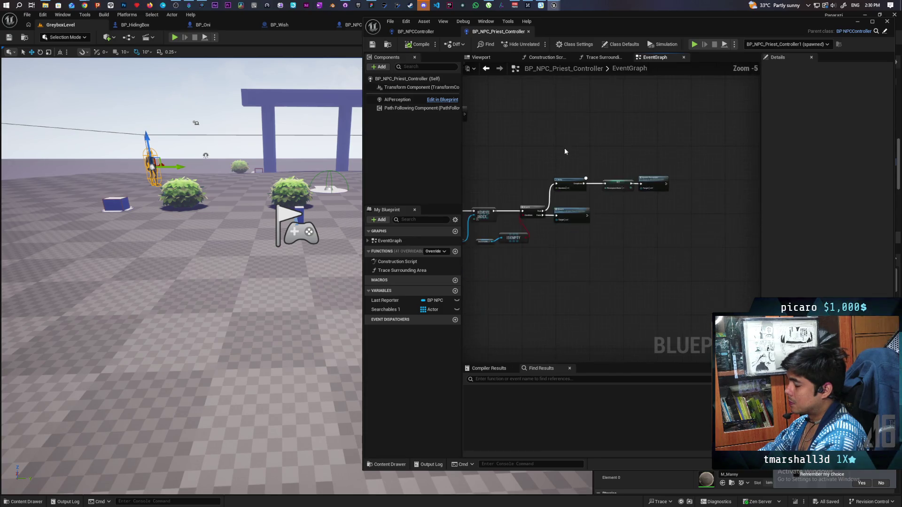
scroll(552, 152, "down", 2)
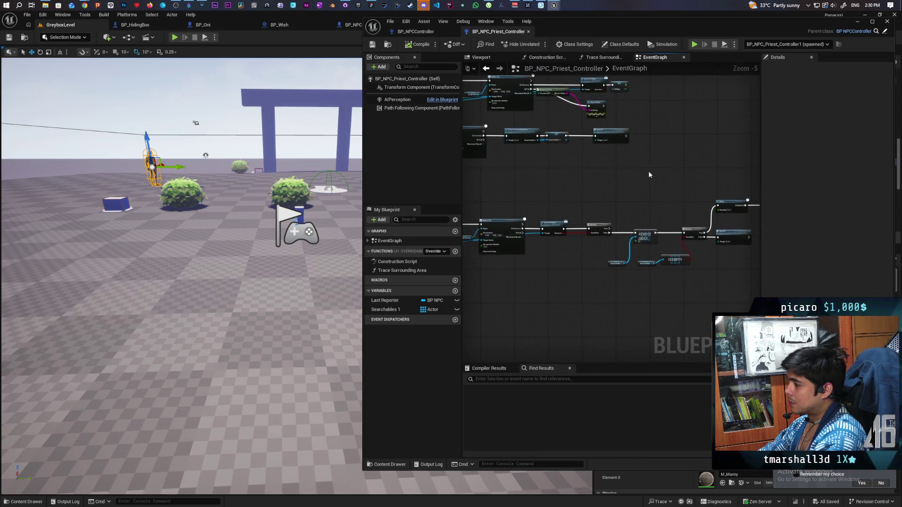
left_click_drag(669, 201, 651, 204)
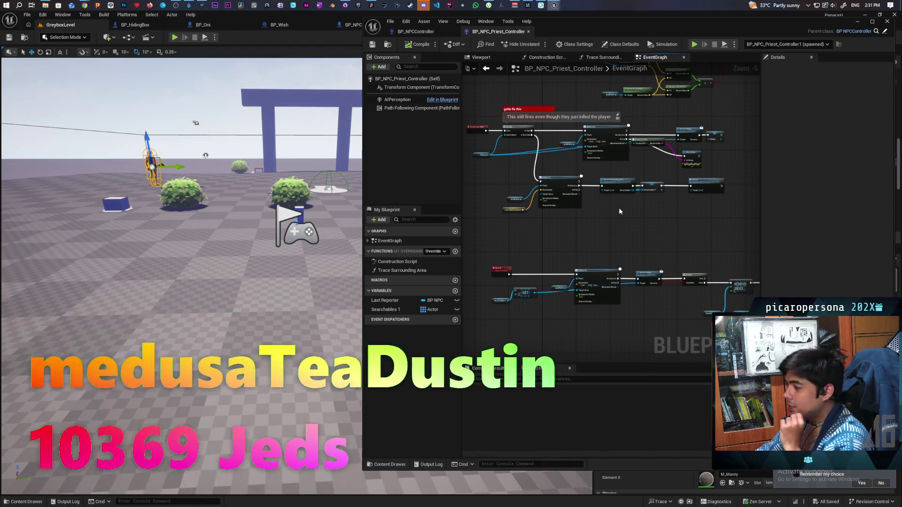
scroll(632, 221, "up", 2)
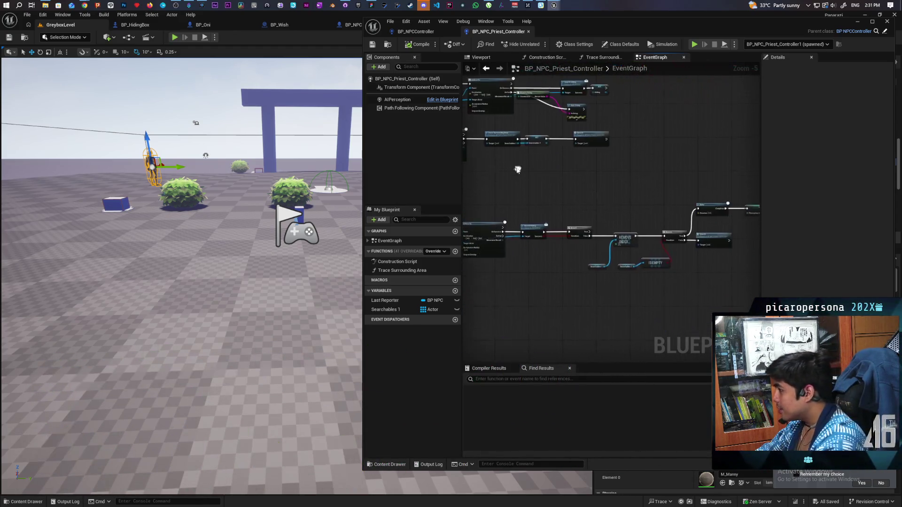
left_click_drag(640, 185, 599, 188)
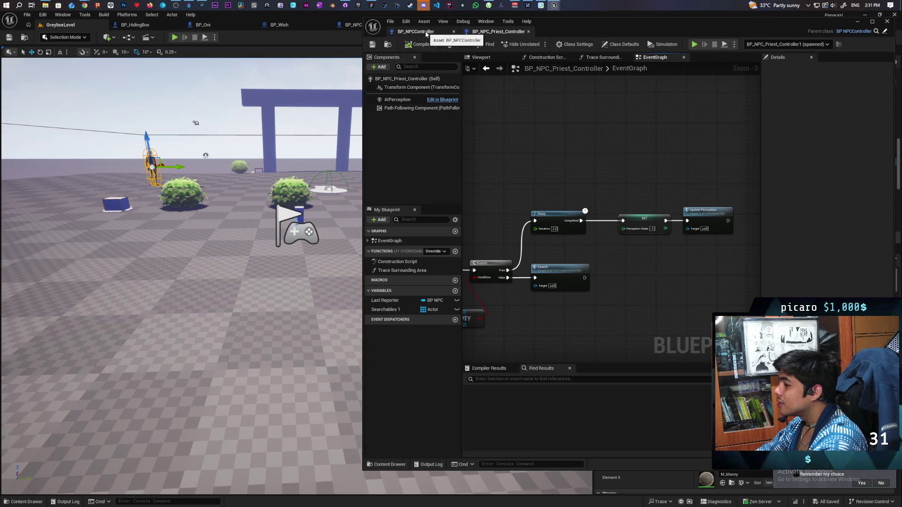
Delete the BP_NPC_Priest2 actor and start a play-test, walking toward the bushes and pillar
left_click(858, 21)
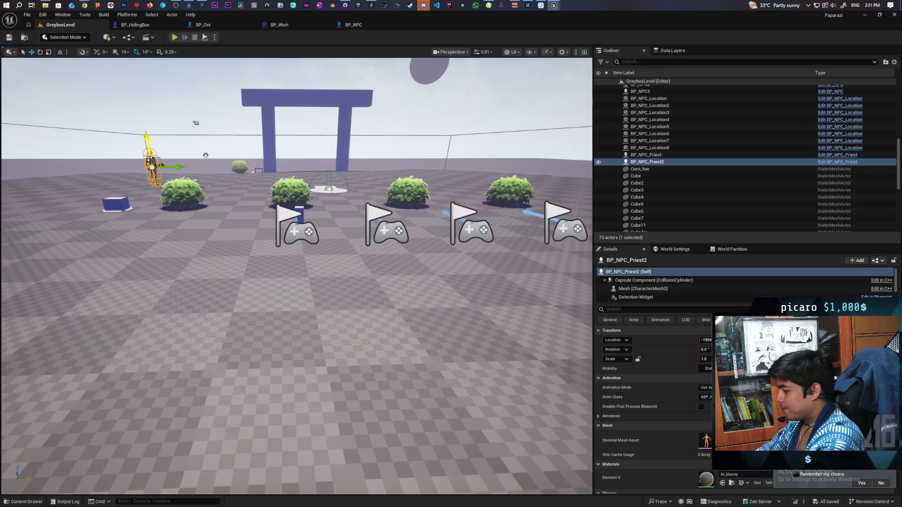
key("Delete")
left_click(177, 39)
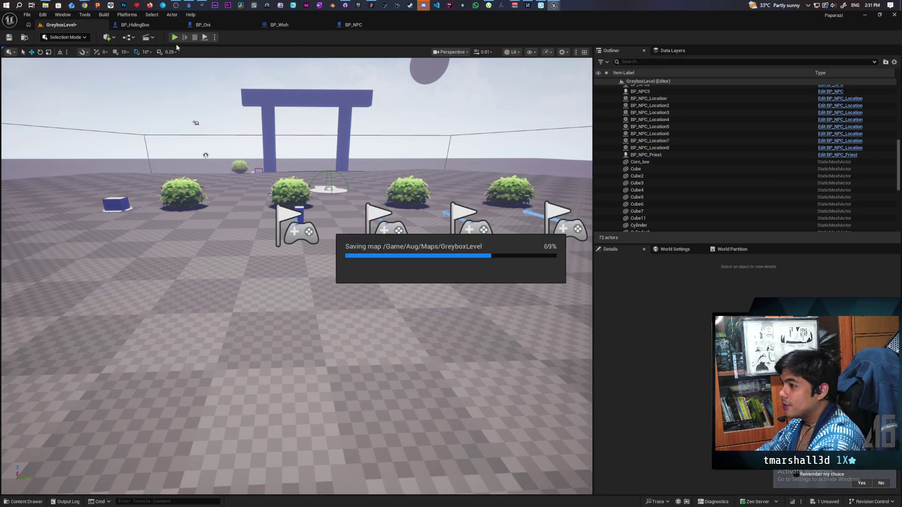
key("w")
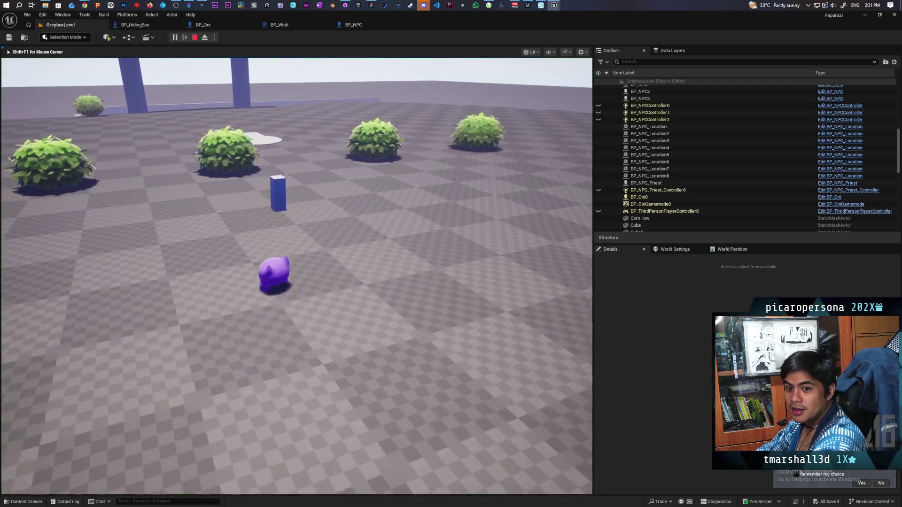
key("w")
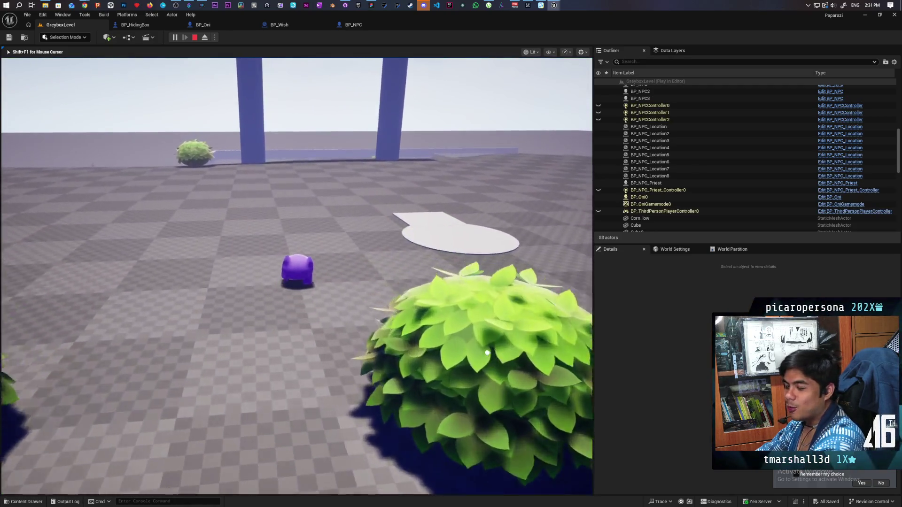
key("w")
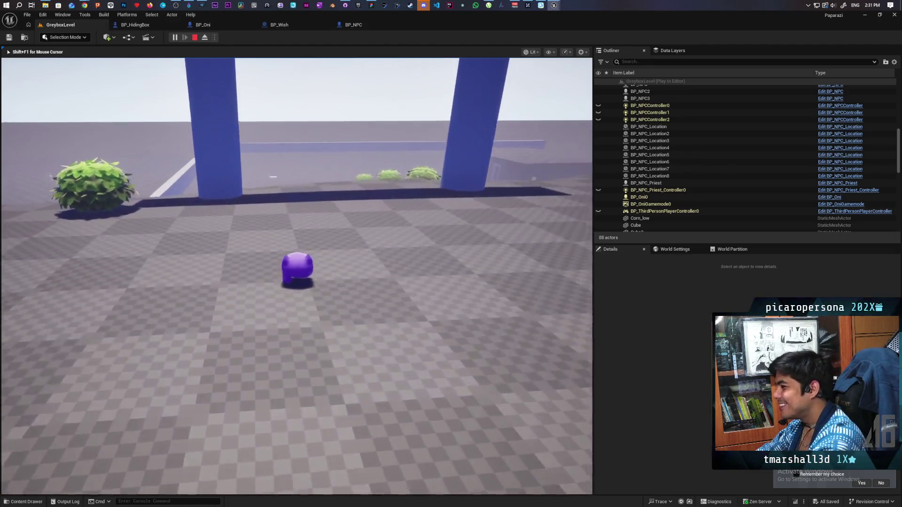
key("s")
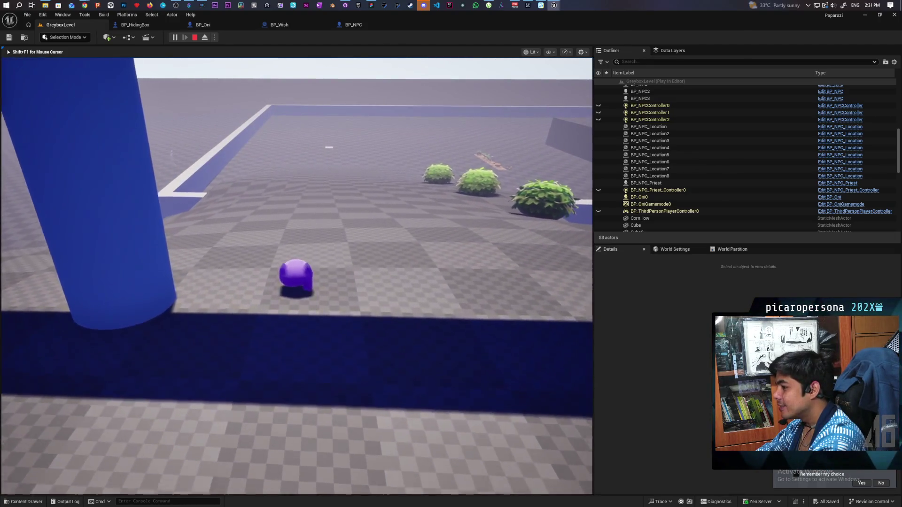
key("s")
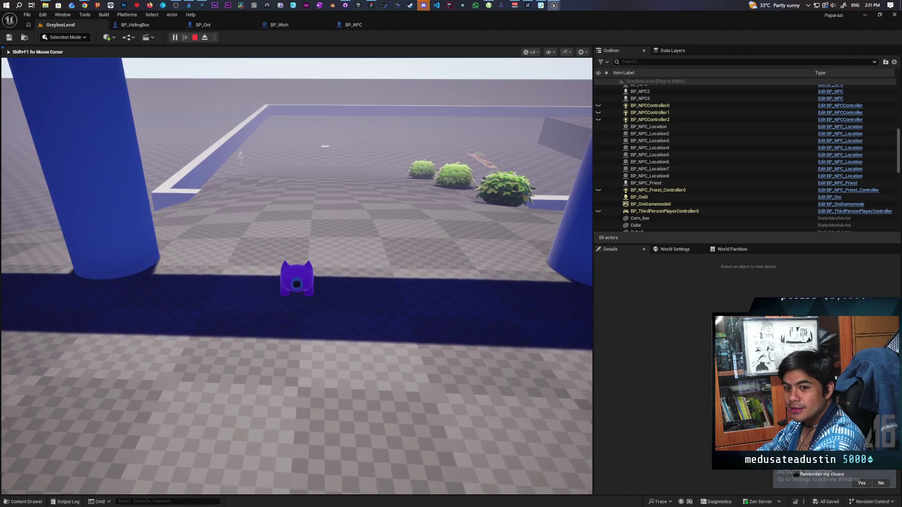
Walk up to the priest NPC by the wall until noticed, back away, then end play
key("w")
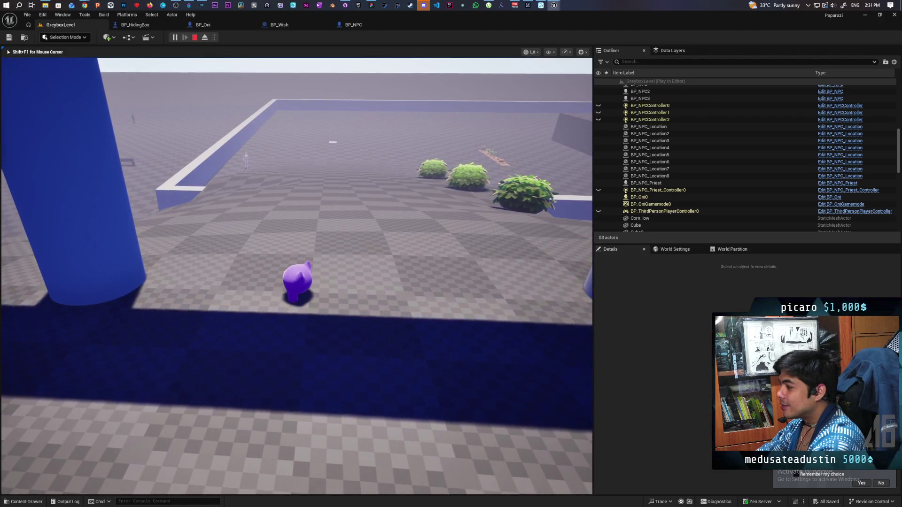
key("w")
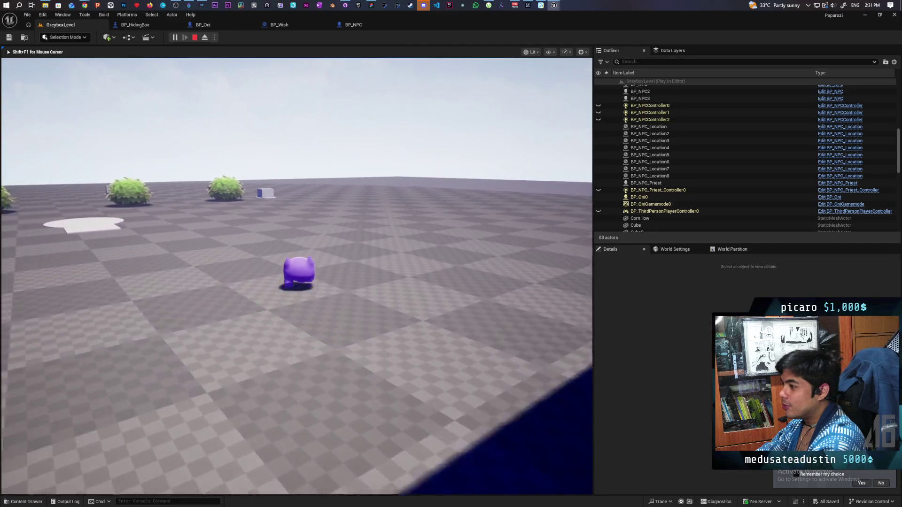
key("w")
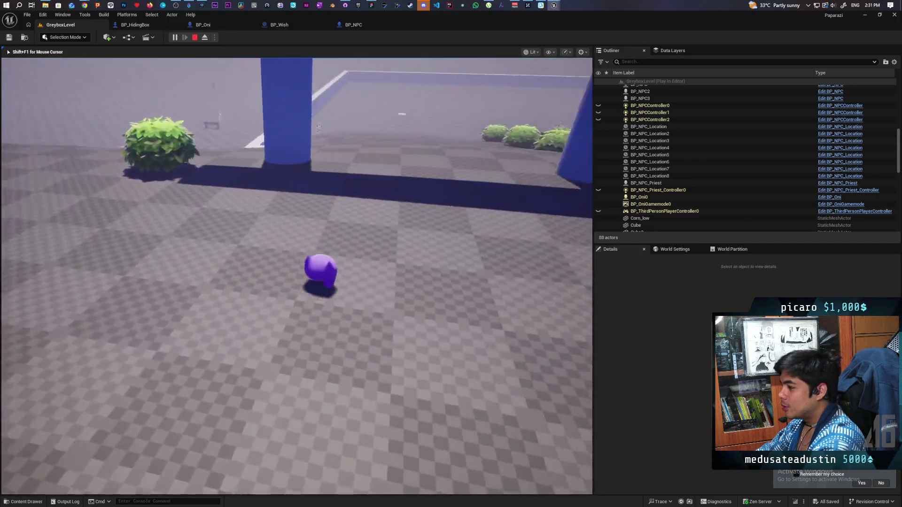
key("w")
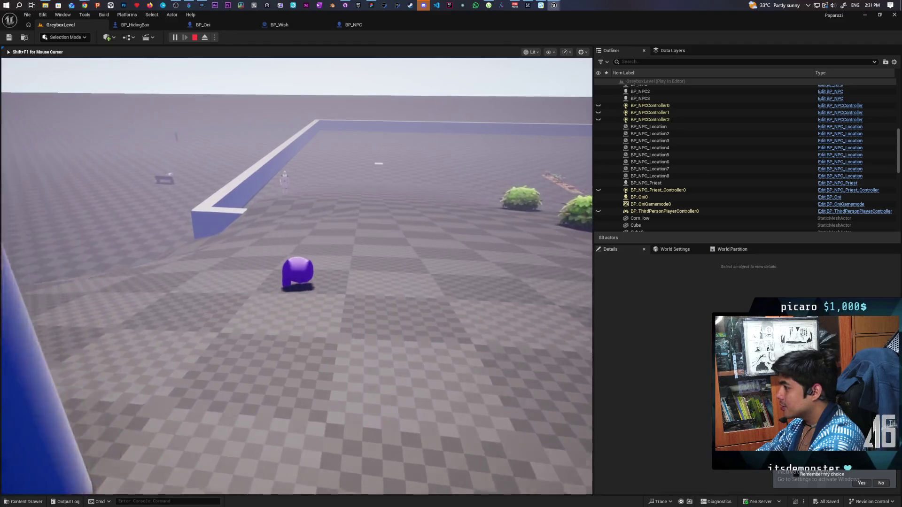
key("w")
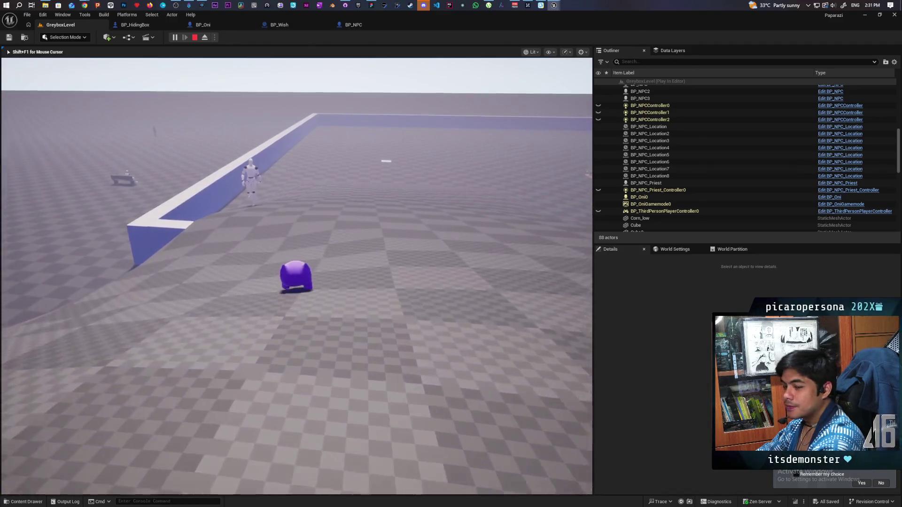
key("w")
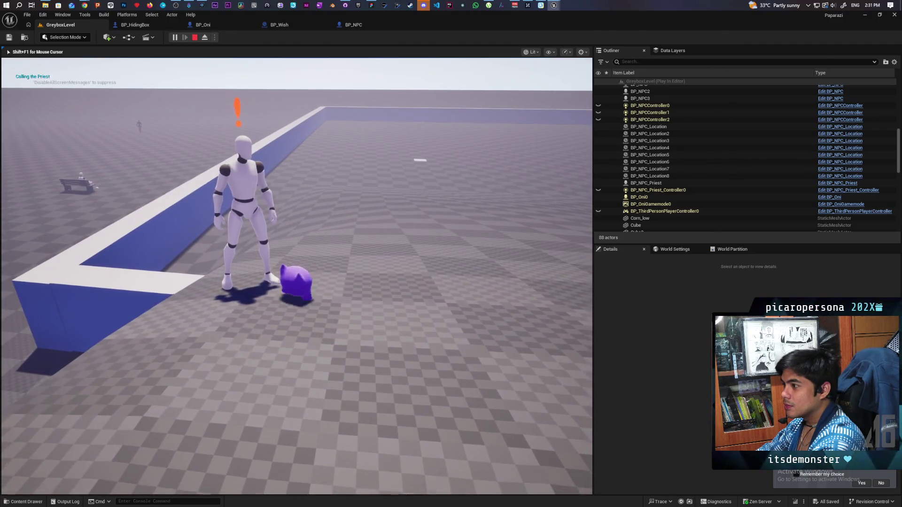
key("d")
key("d")
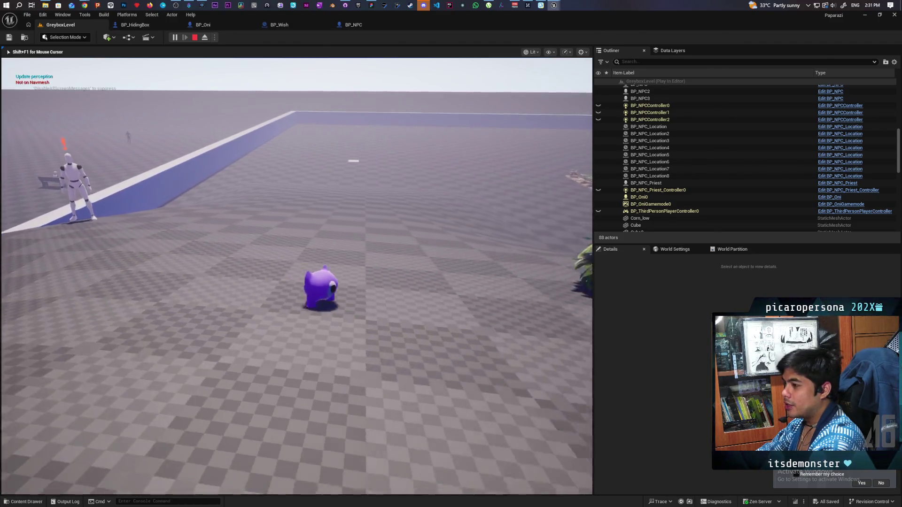
key("s")
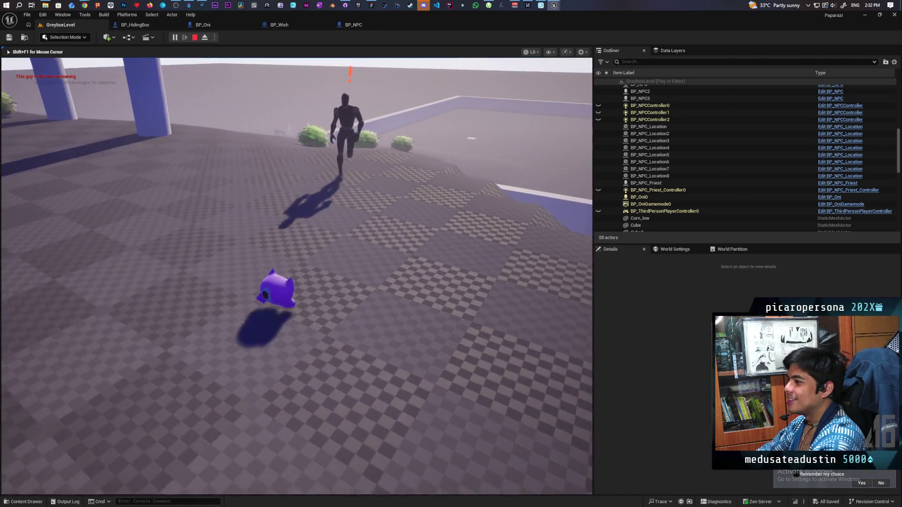
key("Escape")
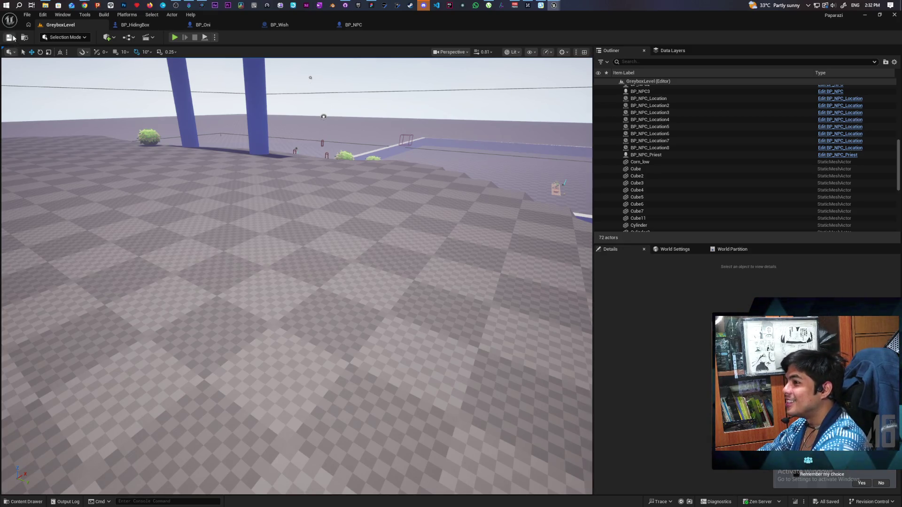
Fly and orbit the viewport camera around the blue arch and along the low wall
key("w")
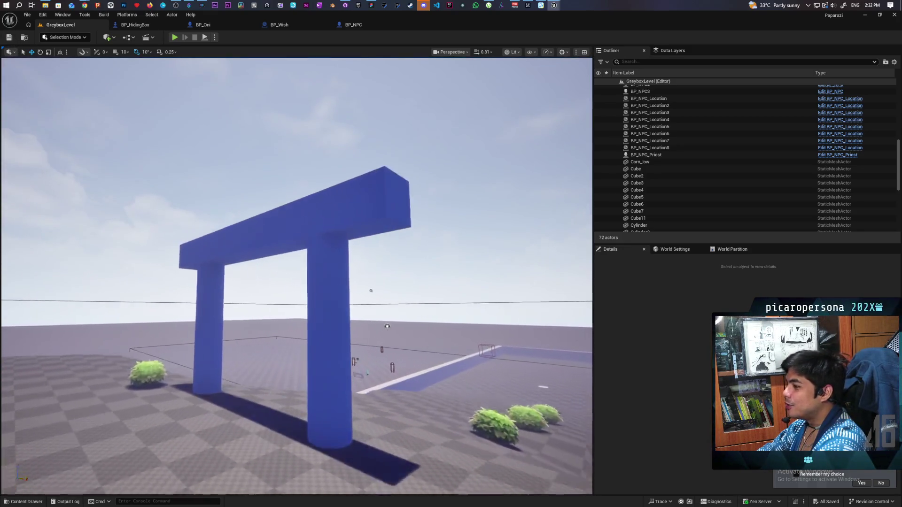
key("s")
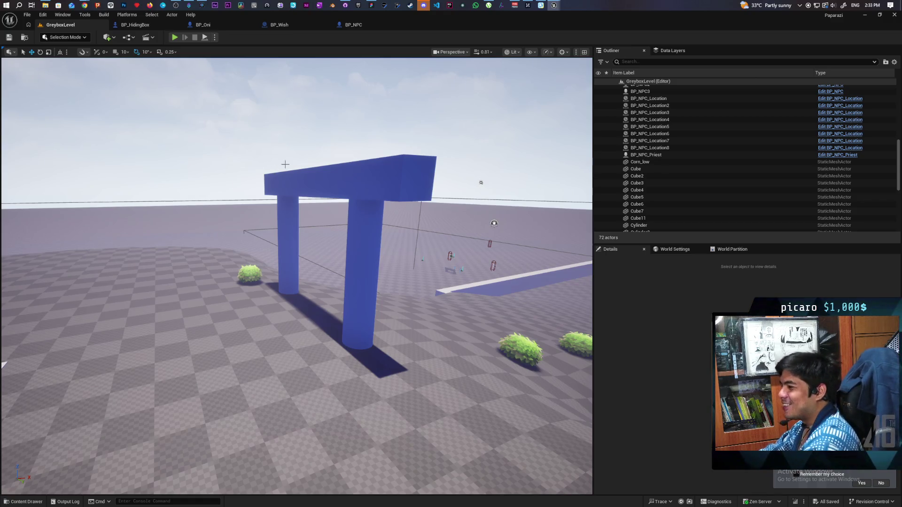
left_click_drag(417, 205, 474, 200)
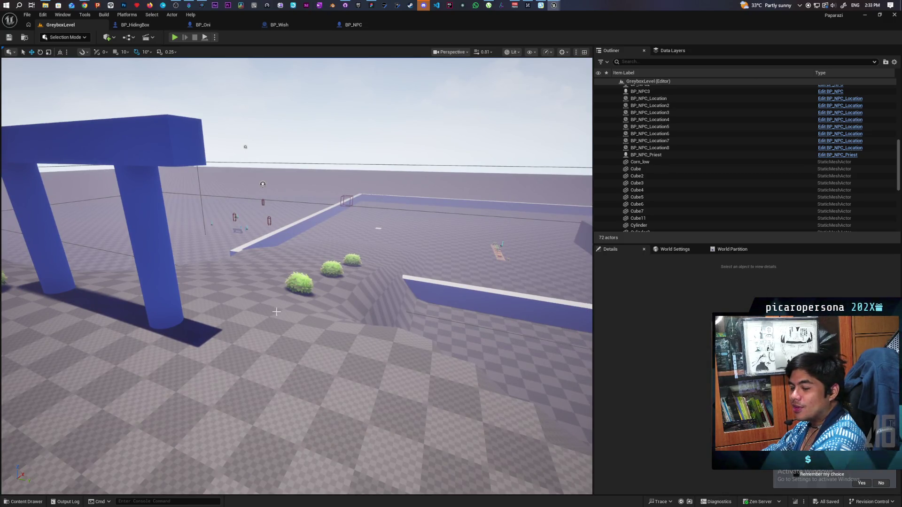
mouse_move(276, 312)
left_mouse_down()
mouse_move(207, 311)
mouse_move(480, 171)
left_mouse_up()
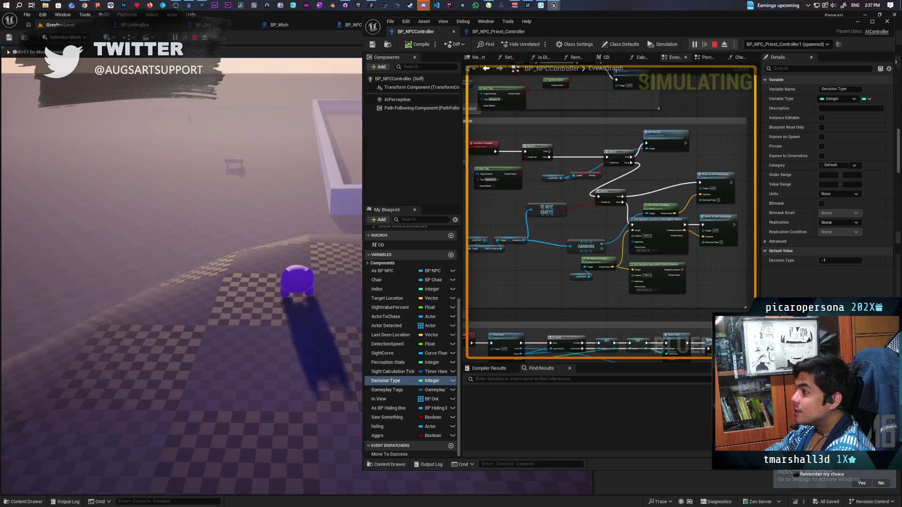
Stop play, select the Event Random location node in the priest controller graph, and minimize the editor
key("Escape")
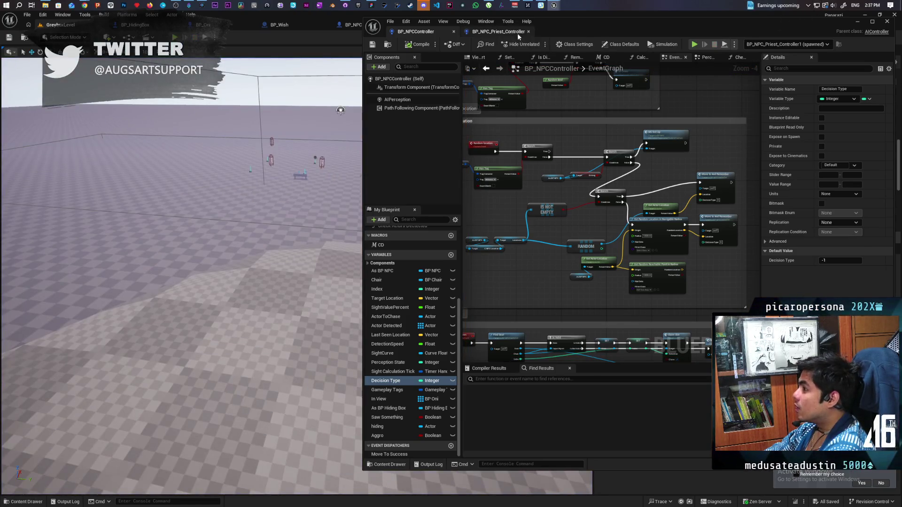
left_click(499, 32)
scroll(578, 178, "down", 5)
scroll(579, 178, "up", 10)
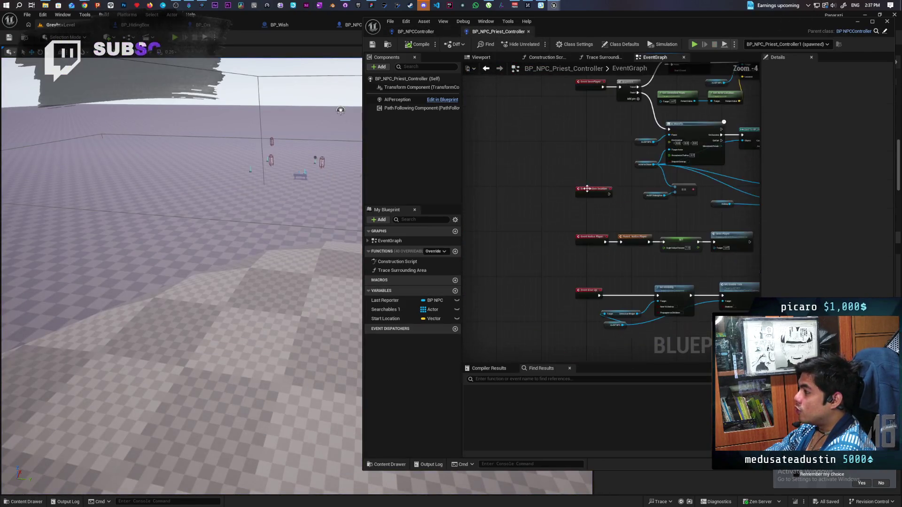
mouse_move(638, 172)
left_mouse_down()
mouse_move(582, 239)
mouse_move(594, 215)
left_mouse_up()
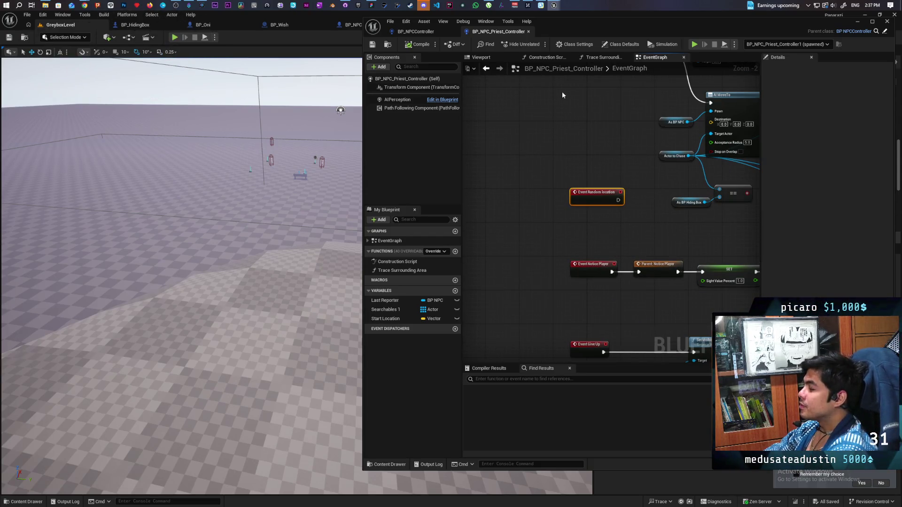
left_click(857, 21)
left_click(345, 6)
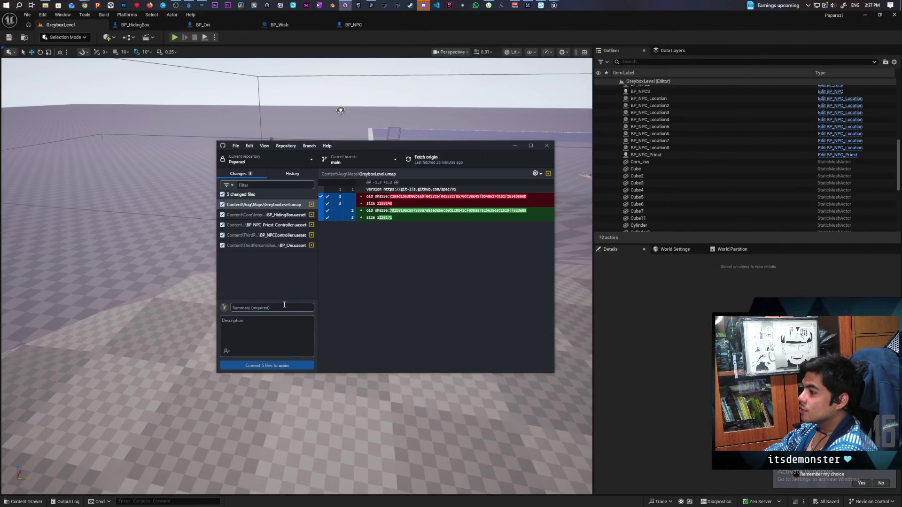
Commit the 5 files to main as 'fixed priest movement decision logic' and push
type("t")
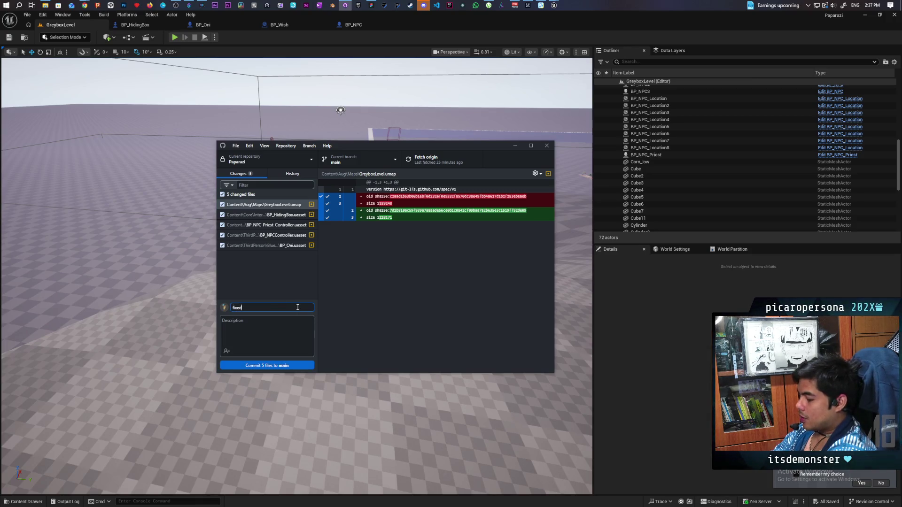
type("iest")
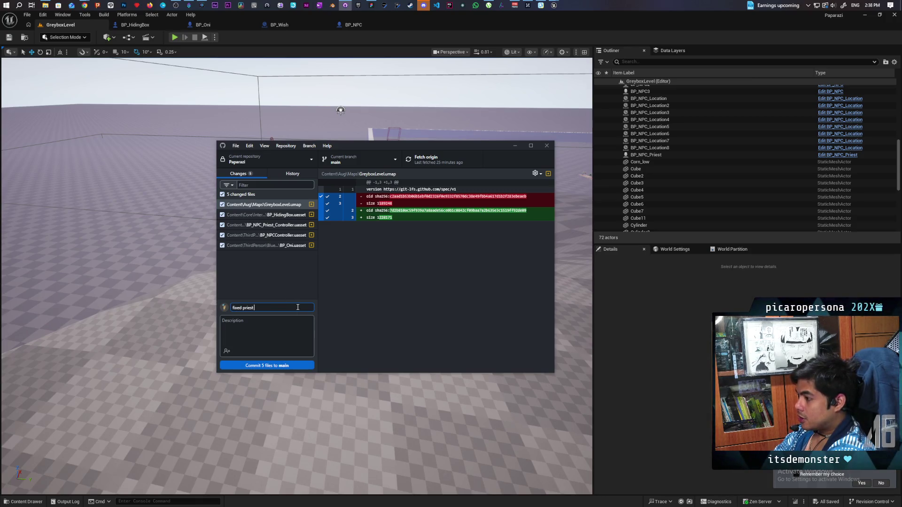
type(" move")
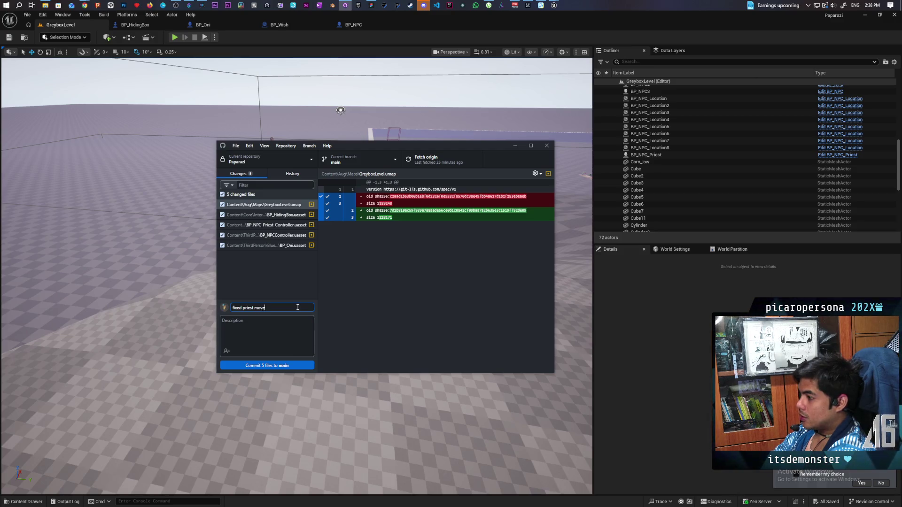
type("m")
type("ent d")
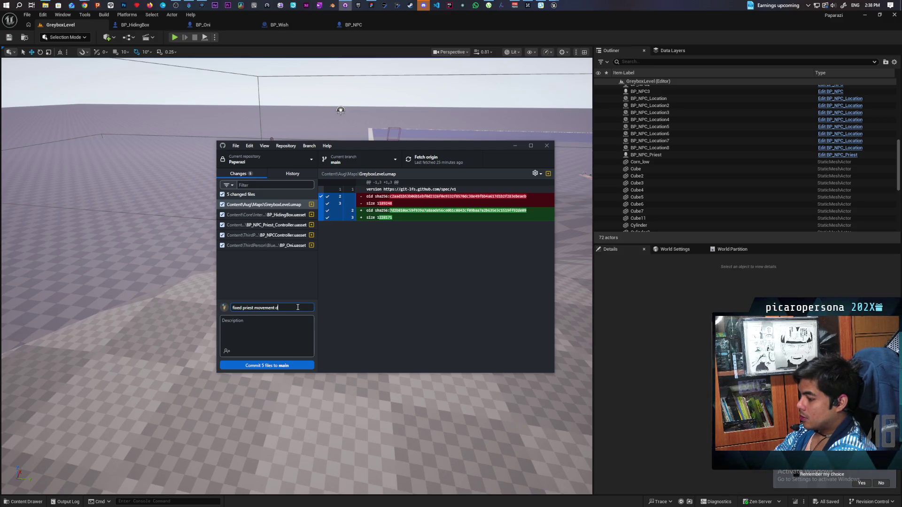
type("ecidsion")
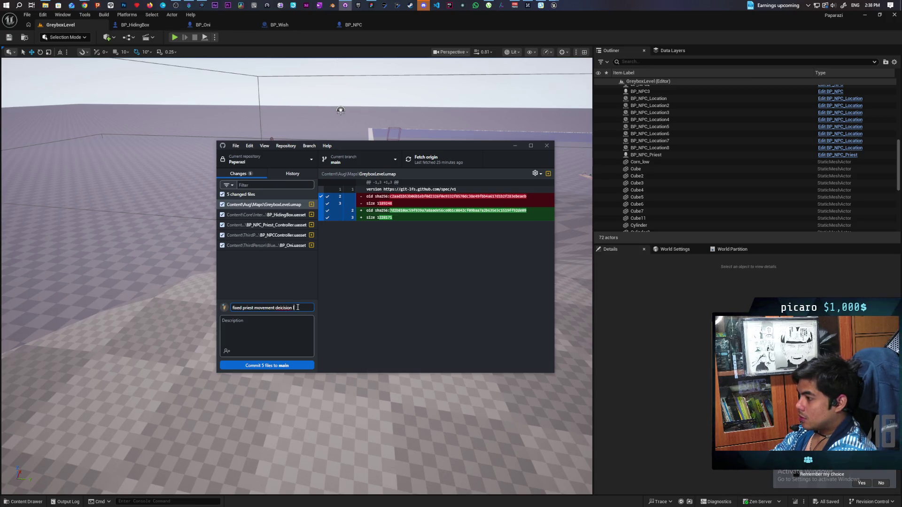
key("BackSpace")
key("BackSpace")
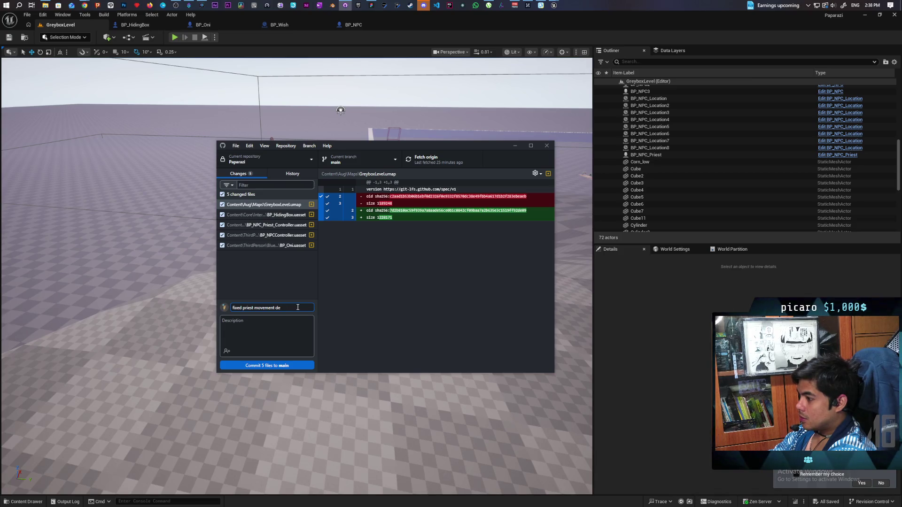
type("ision logic")
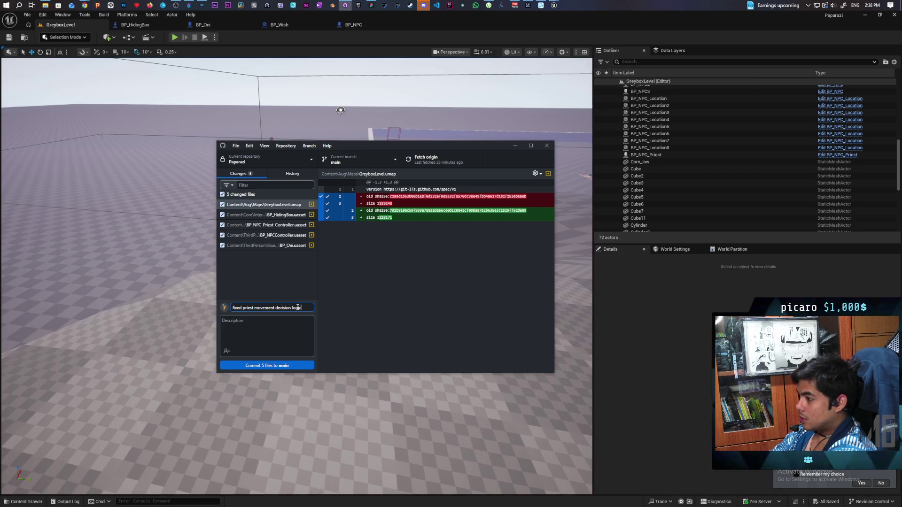
left_click(283, 364)
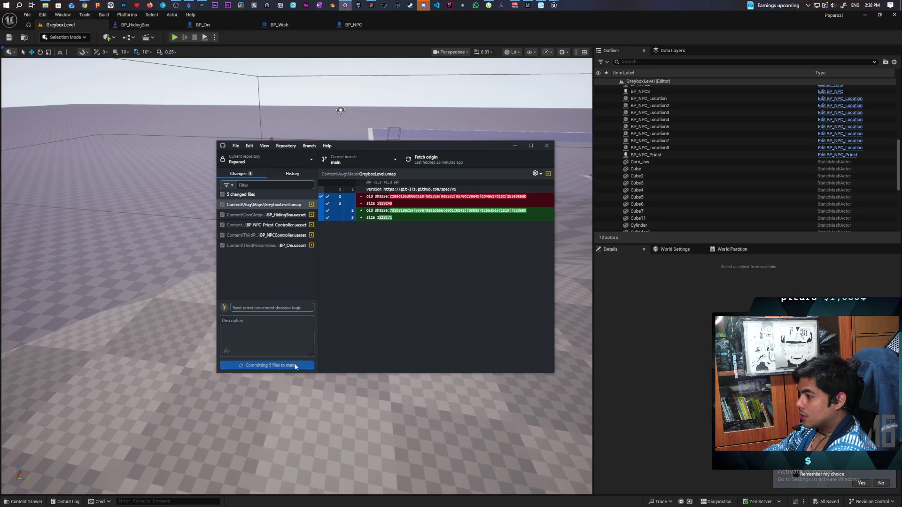
left_click(422, 163)
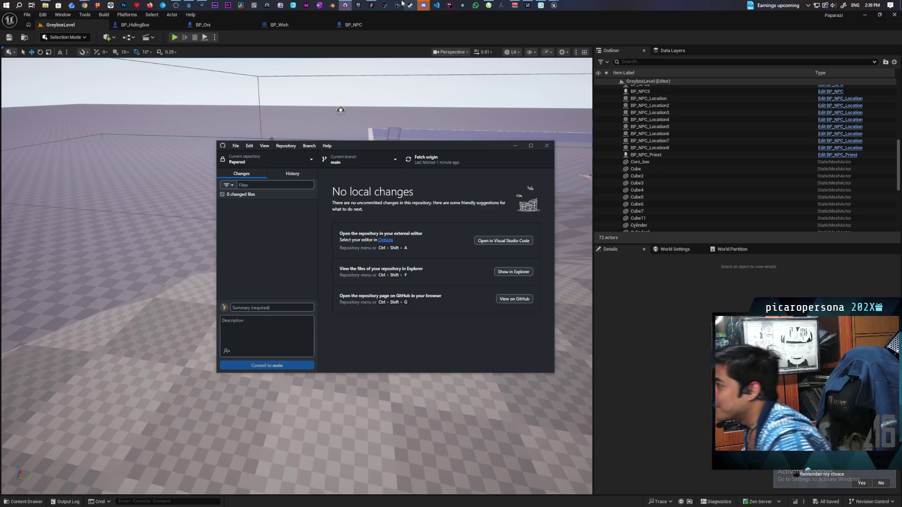
Minimize GitHub Desktop, bring Unreal Editor forward, then switch to the Paparazzi to-do board in FigJam
left_click(345, 5)
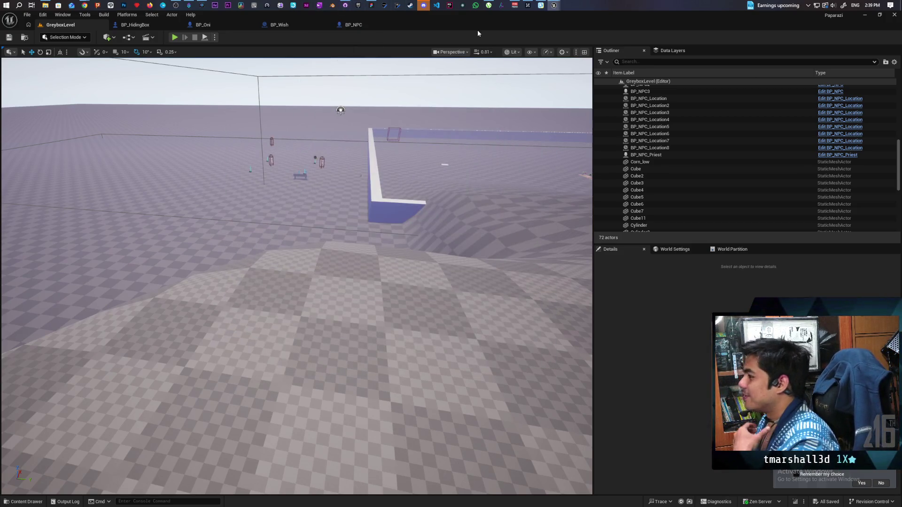
left_click(342, 4)
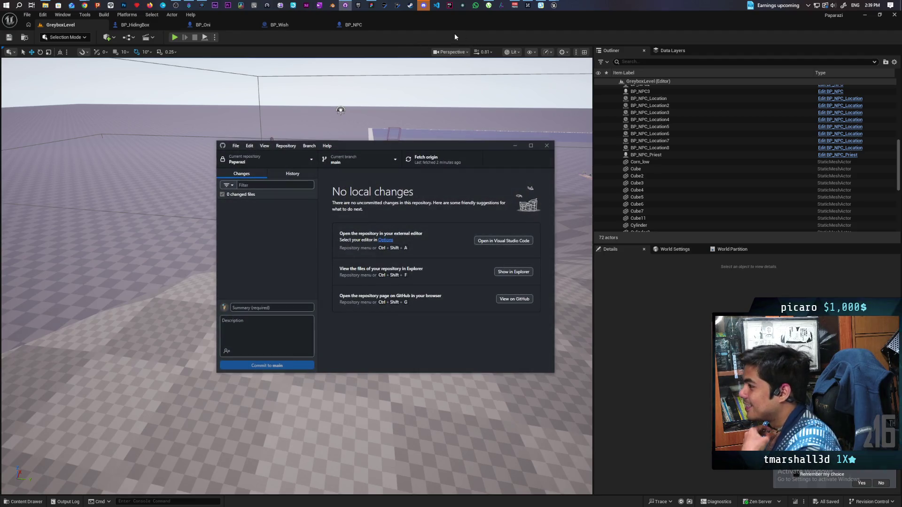
left_click(455, 33)
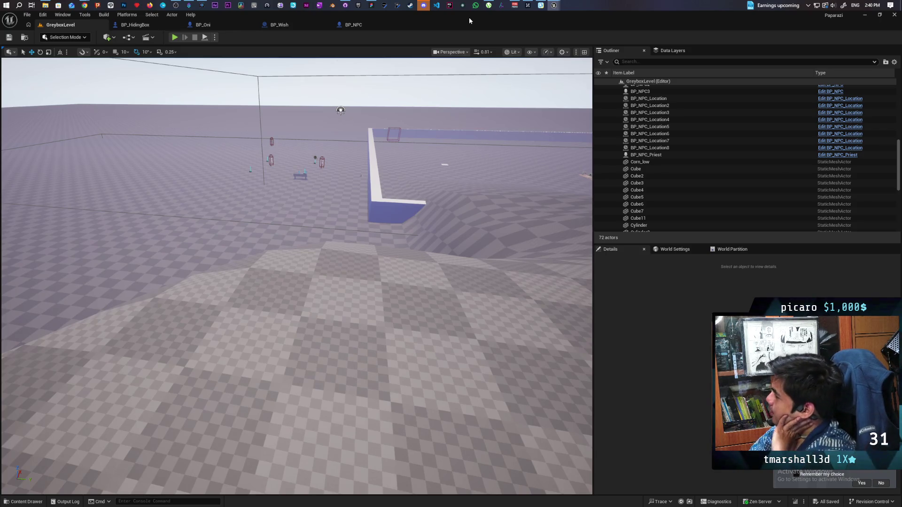
left_click(371, 6)
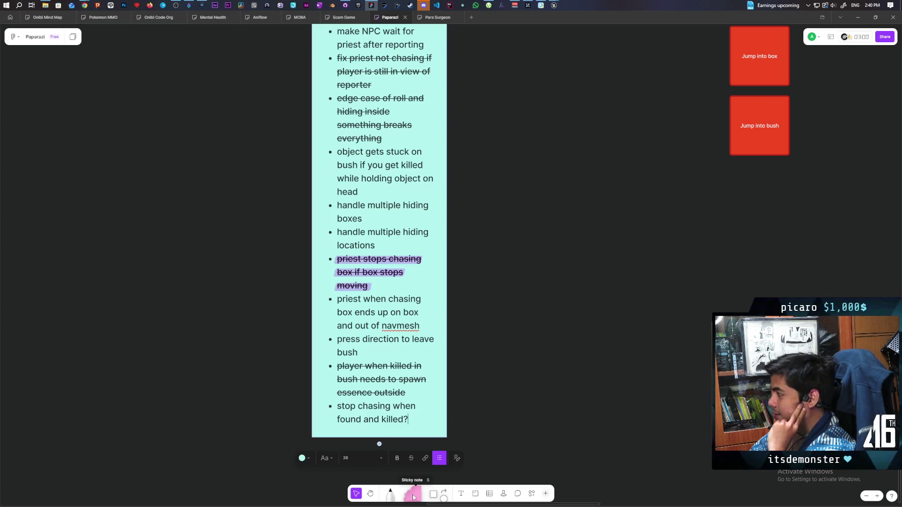
Add a new sticky note beside the to-do list, colour it pink, and select it
mouse_move(413, 497)
left_mouse_down()
mouse_move(535, 259)
mouse_move(510, 291)
mouse_move(528, 285)
left_mouse_up()
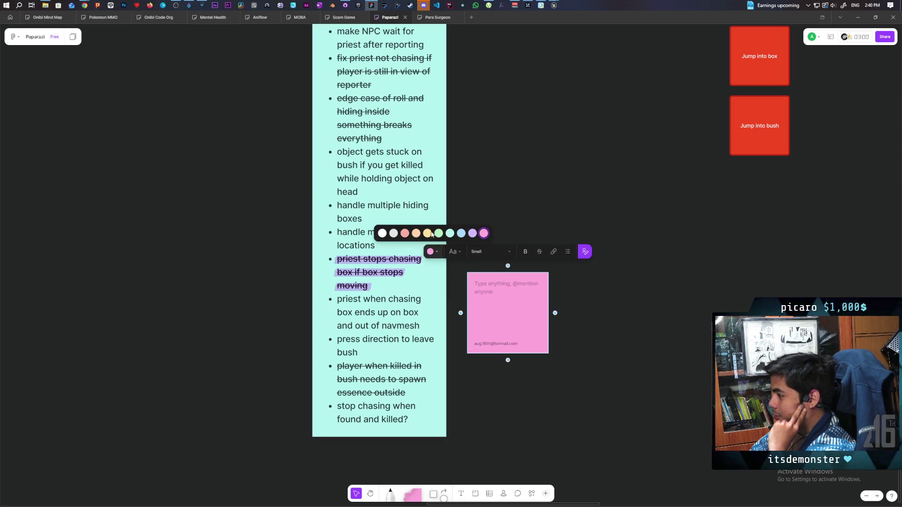
left_click(405, 233)
left_click(506, 431)
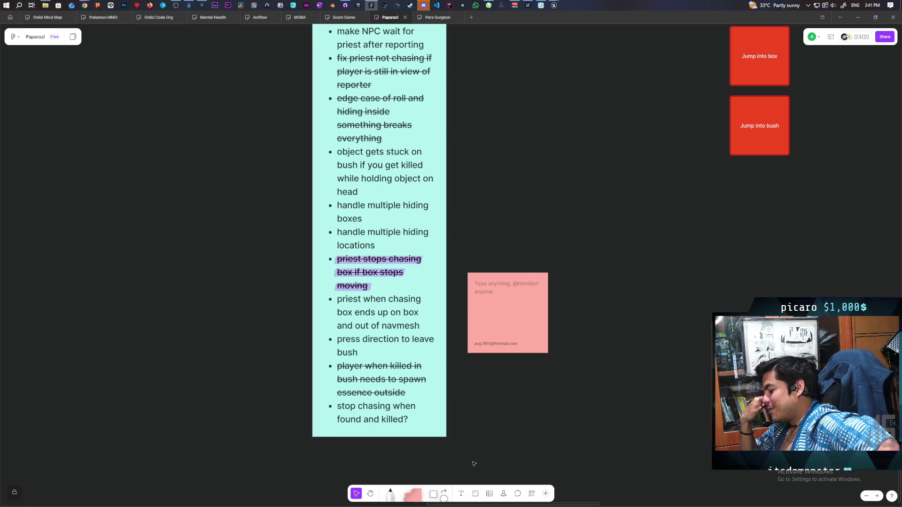
left_click(484, 296)
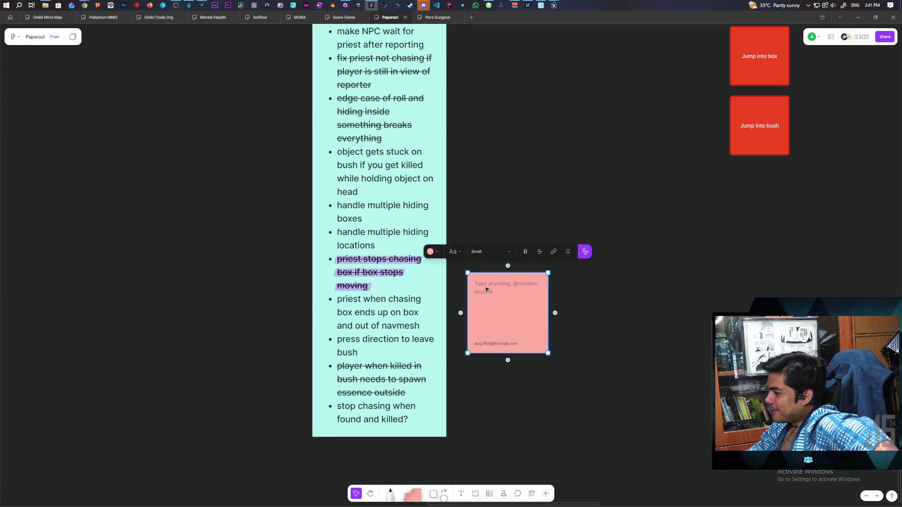
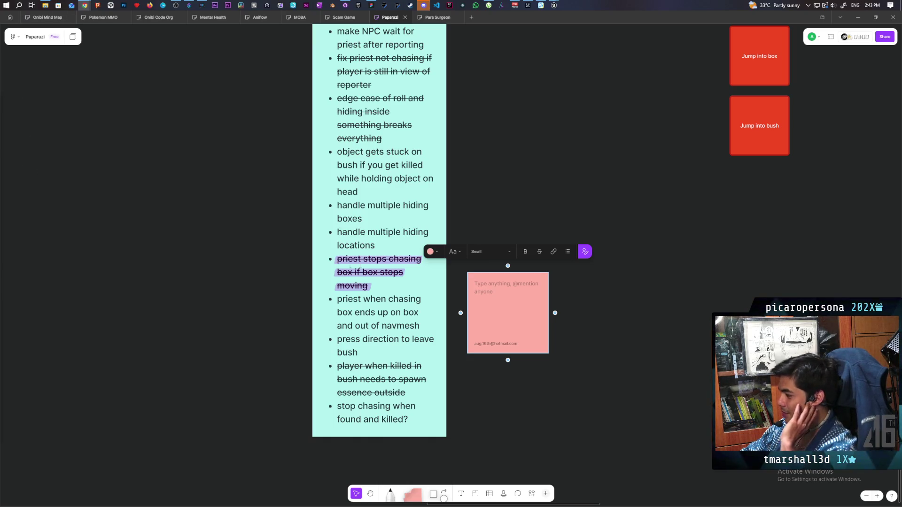
Type 'current' into the empty pink sticky note beside the task list
left_click(495, 292)
left_click(496, 292)
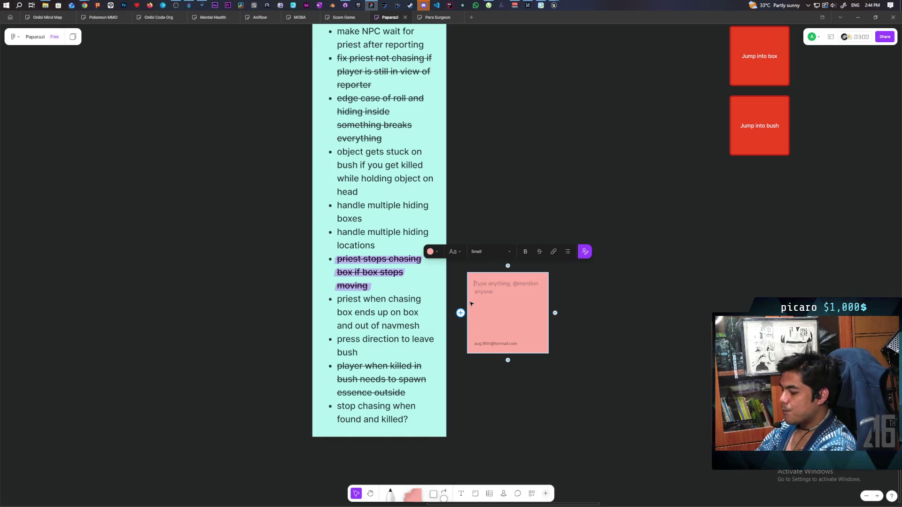
type("current")
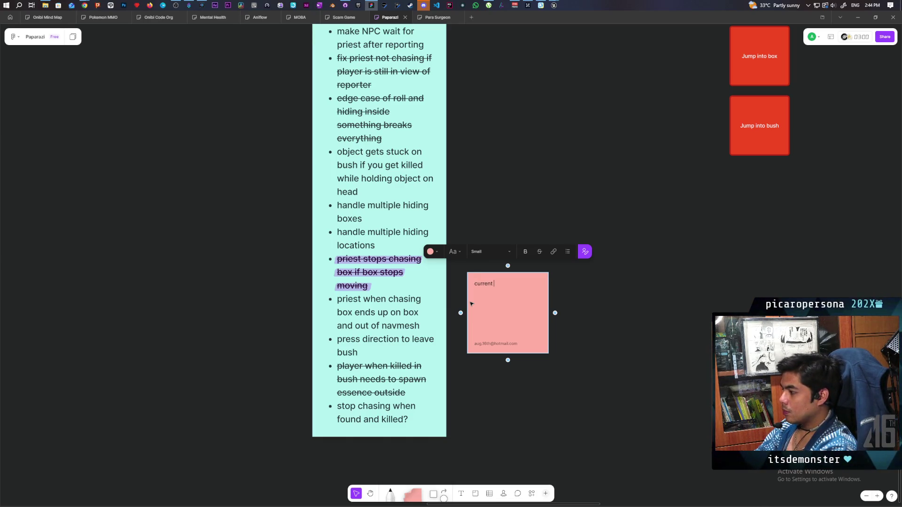